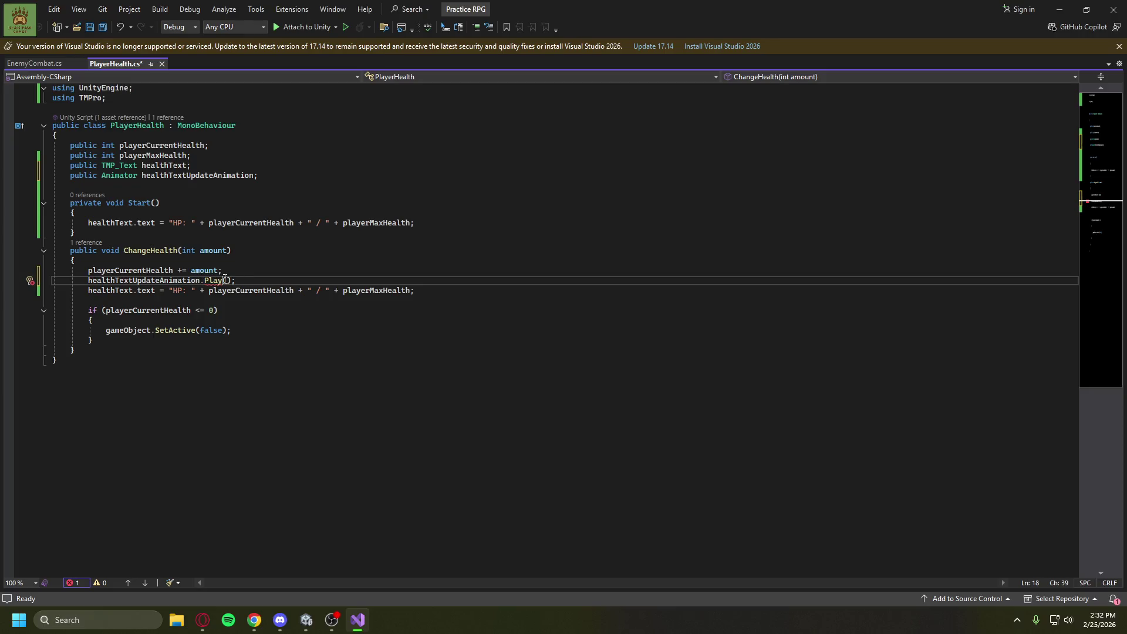
# Resume the YouTube tutorial to check the Play state name, then restore Visual Studio over it.
pyautogui.moveTo(202, 620)
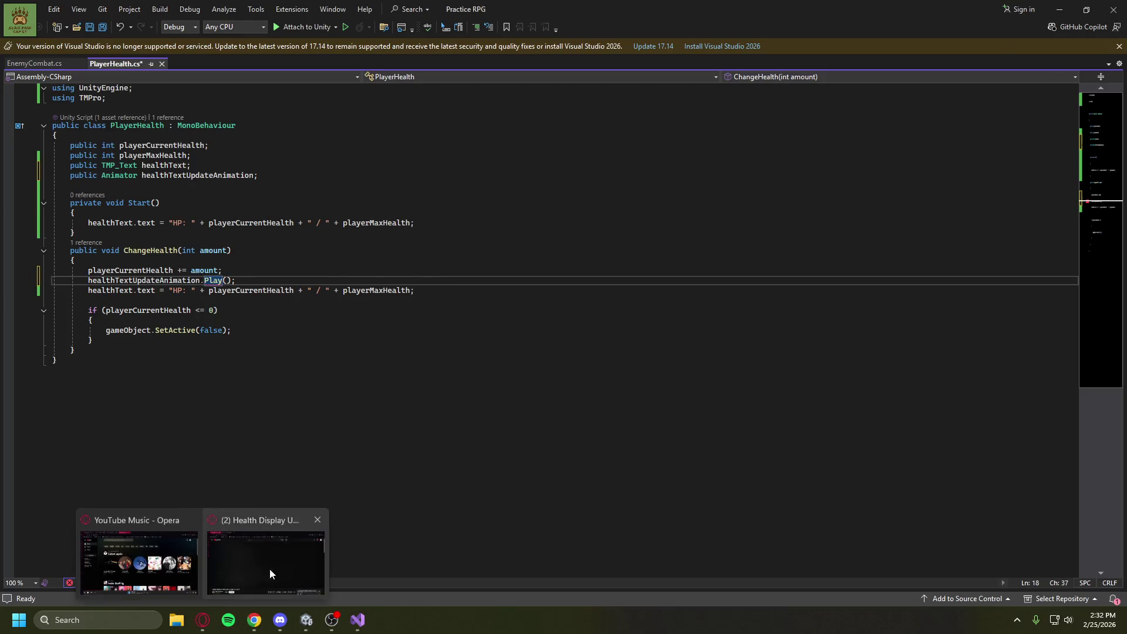
pyautogui.click(270, 569)
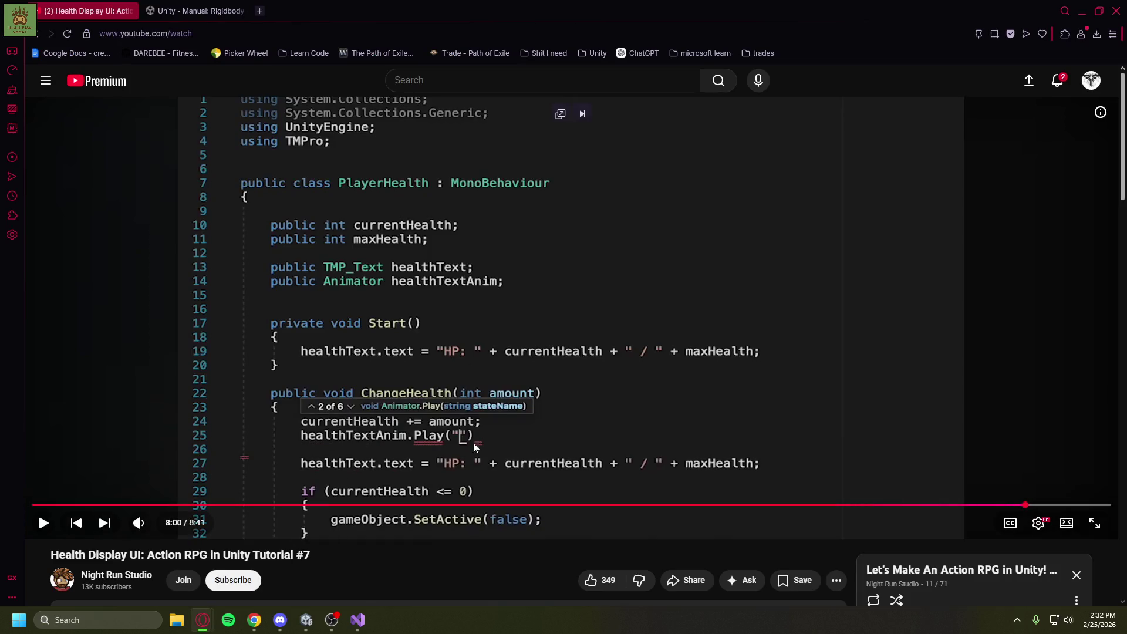
pyautogui.click(519, 441)
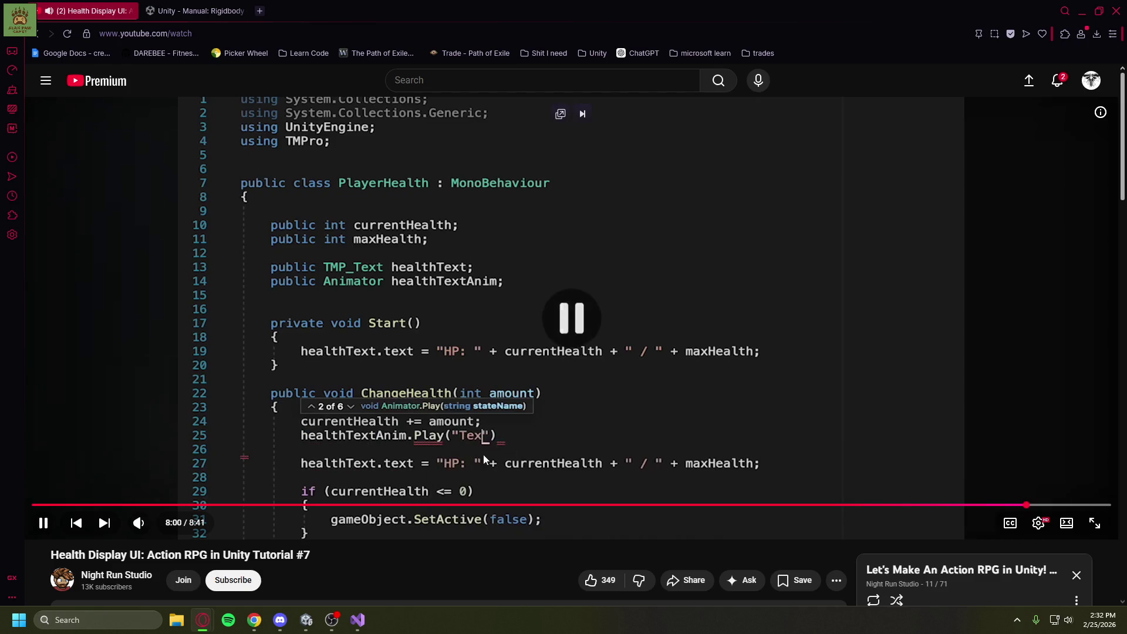
pyautogui.click(357, 620)
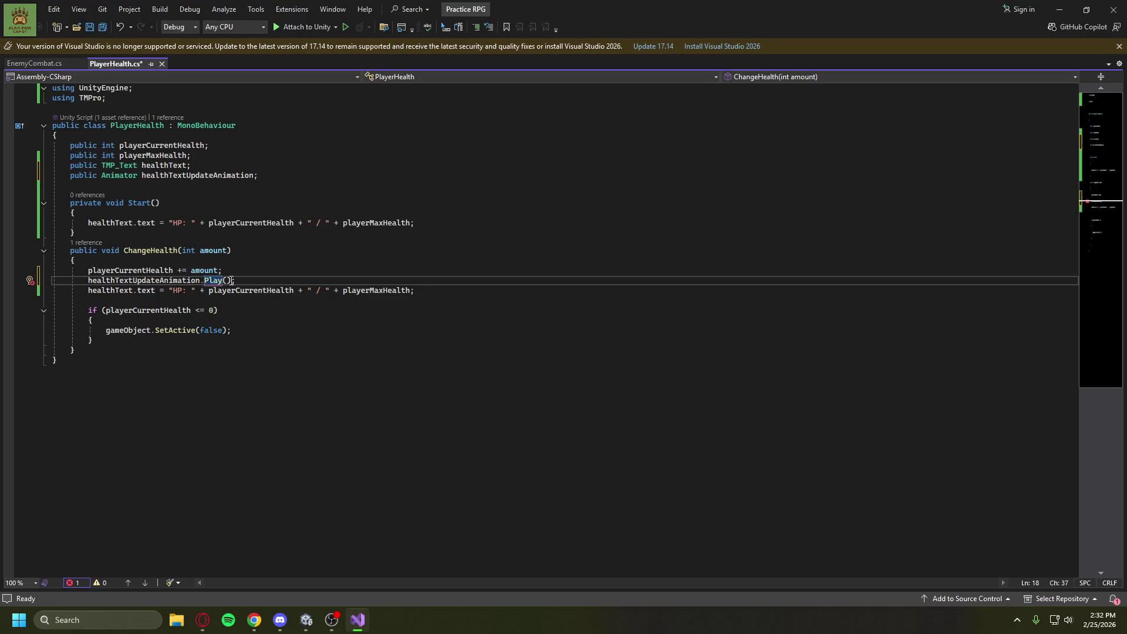
pyautogui.moveTo(527, 1)
pyautogui.mouseDown()
pyautogui.moveTo(726, 268)
pyautogui.moveTo(505, 59)
pyautogui.moveTo(504, 3)
pyautogui.mouseUp()
# Correct the Play call's state name to "HealthTextUpdate" in the PlayerHealth script.
pyautogui.click(306, 620)
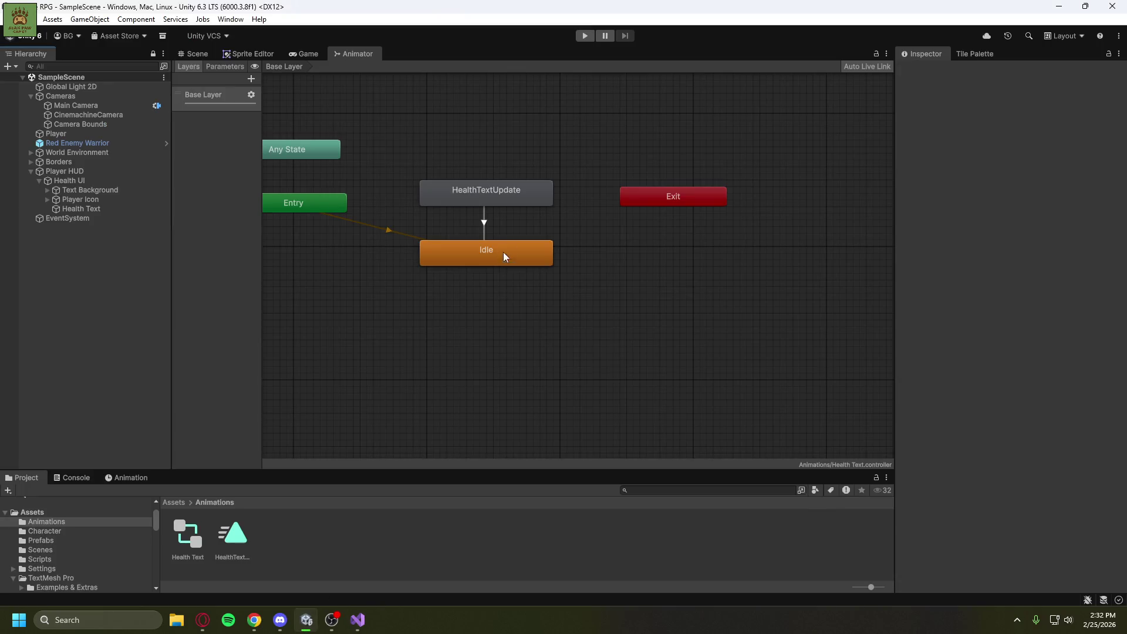
pyautogui.click(1059, 7)
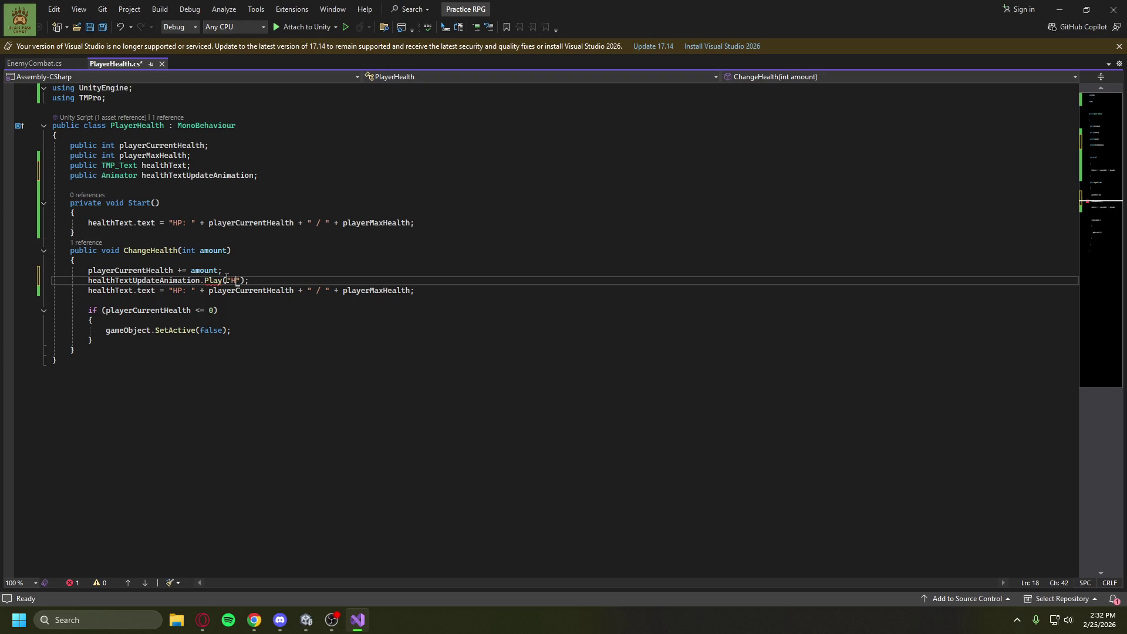
pyautogui.press('BackSpace')
pyautogui.write('Update')
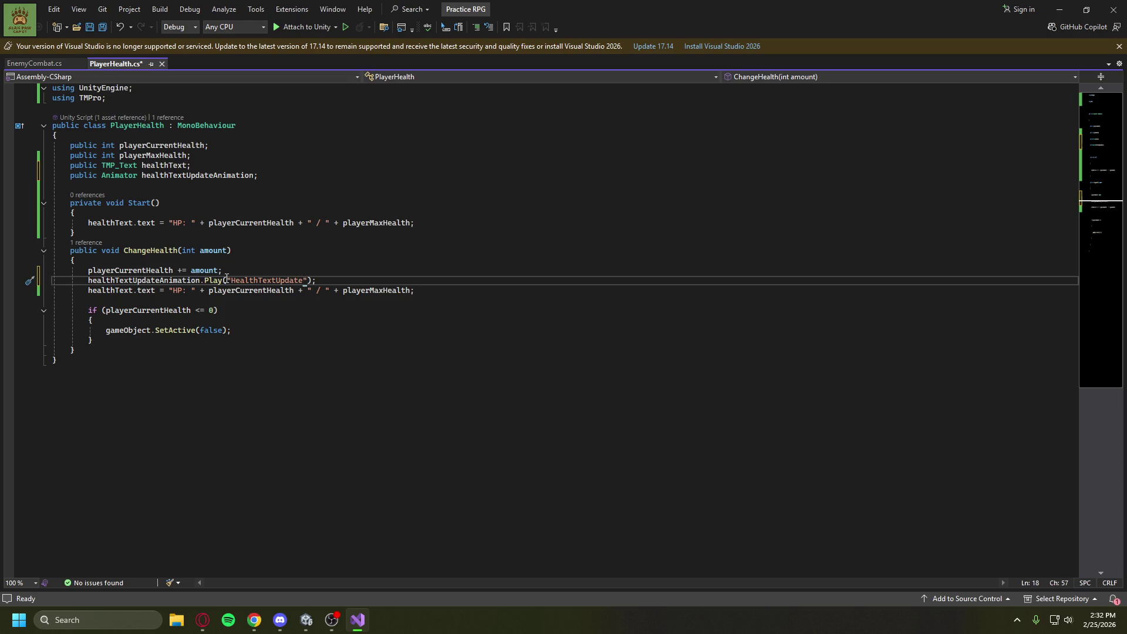
pyautogui.click(322, 309)
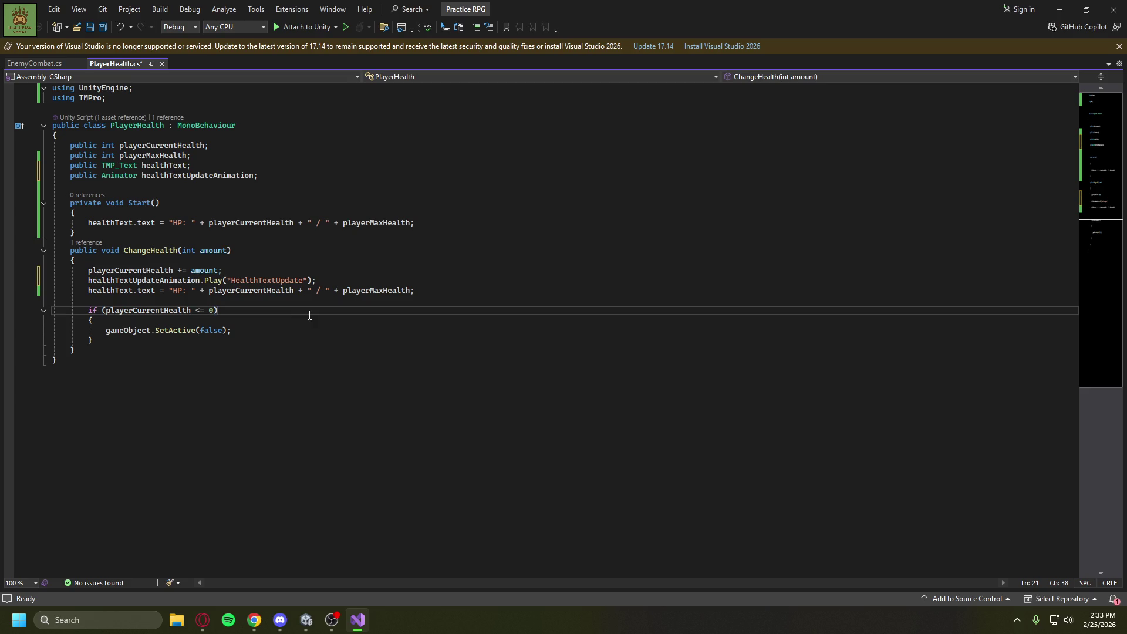
# Watch the tutorial up to the Health Text Anim field assignment, pause it, and return to Unity.
pyautogui.moveTo(306, 622)
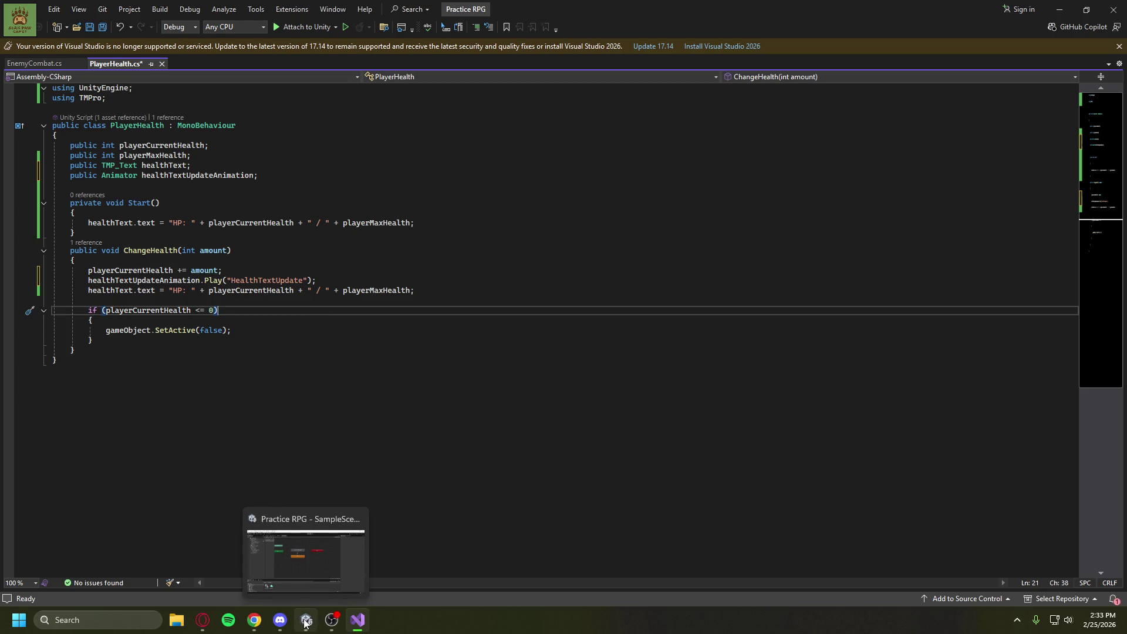
pyautogui.moveTo(202, 620)
pyautogui.click(244, 548)
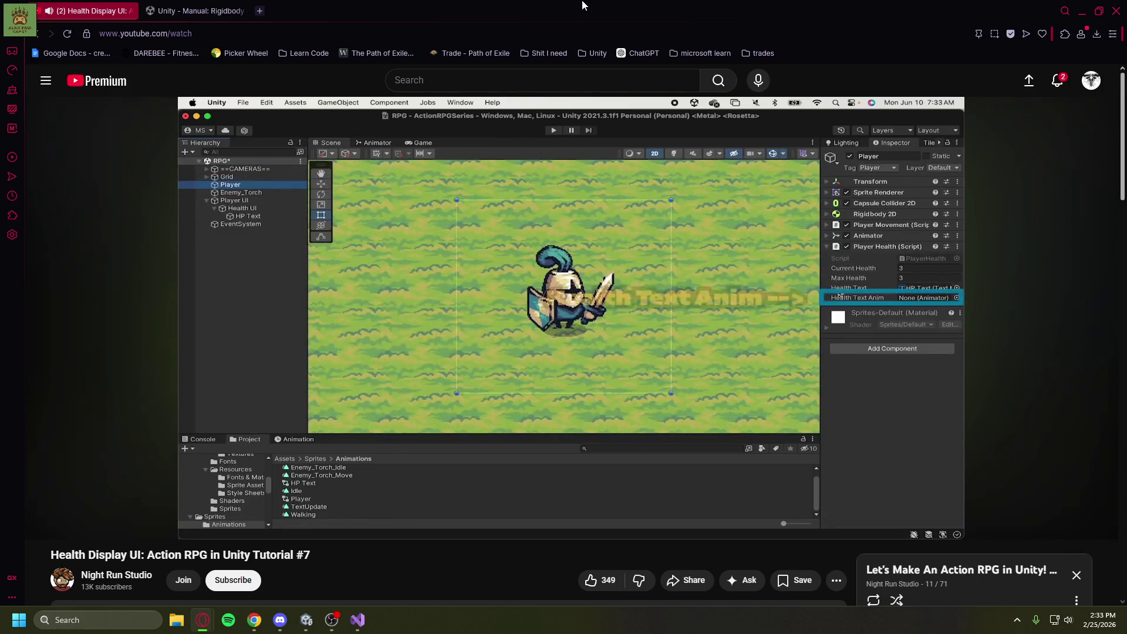
pyautogui.click(334, 493)
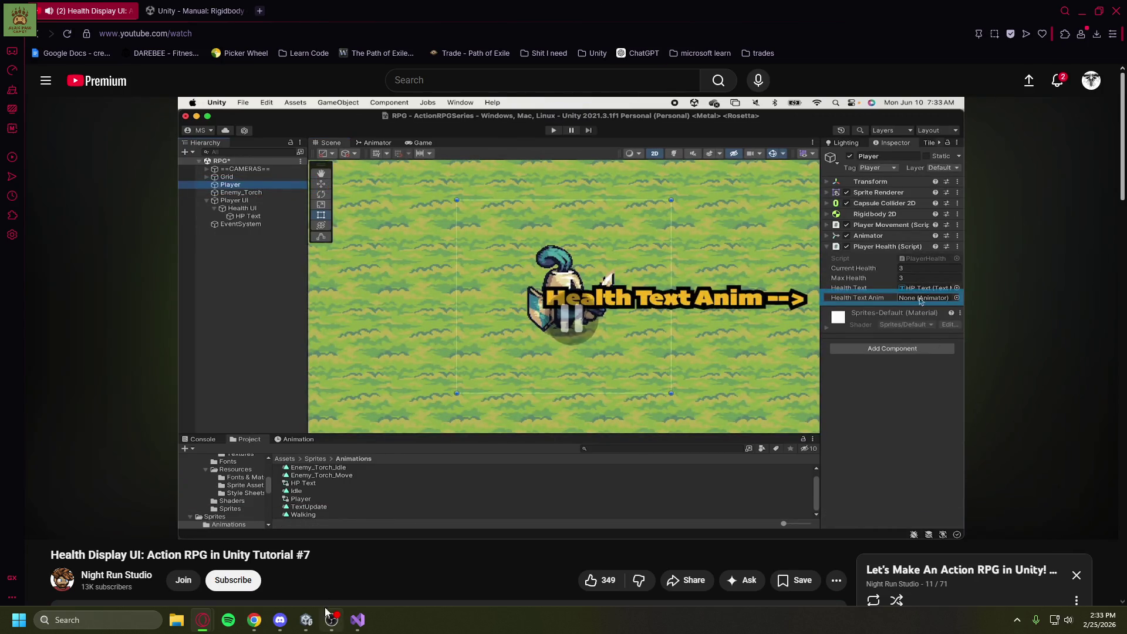
pyautogui.click(306, 620)
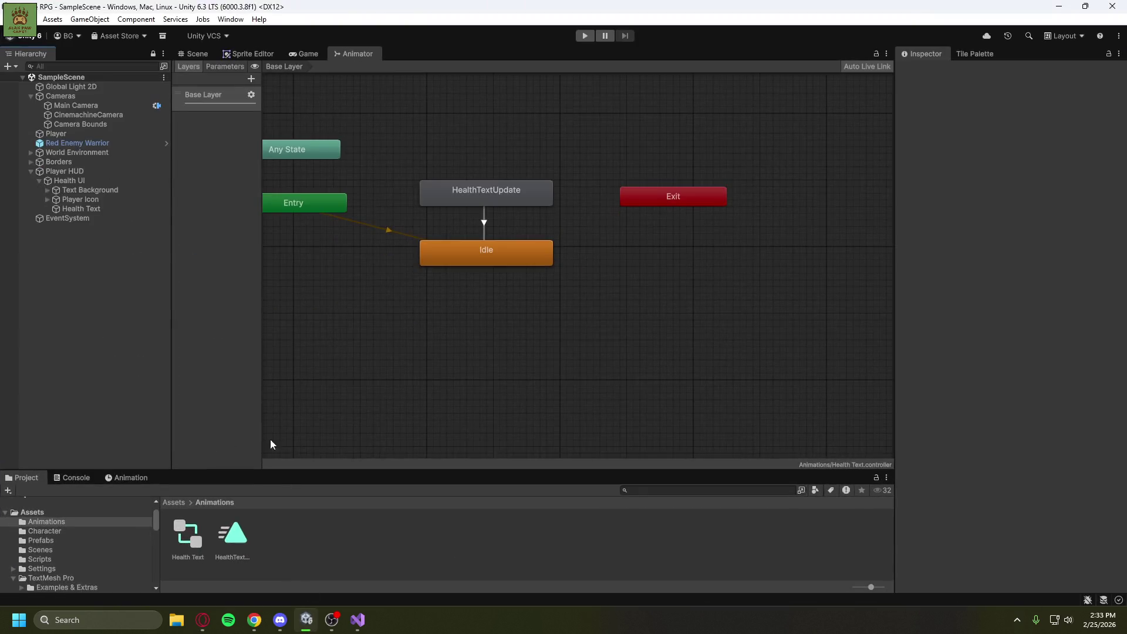
# Select Player, then save PlayerHealth.cs and minimize Visual Studio so Unity recompiles.
pyautogui.click(66, 135)
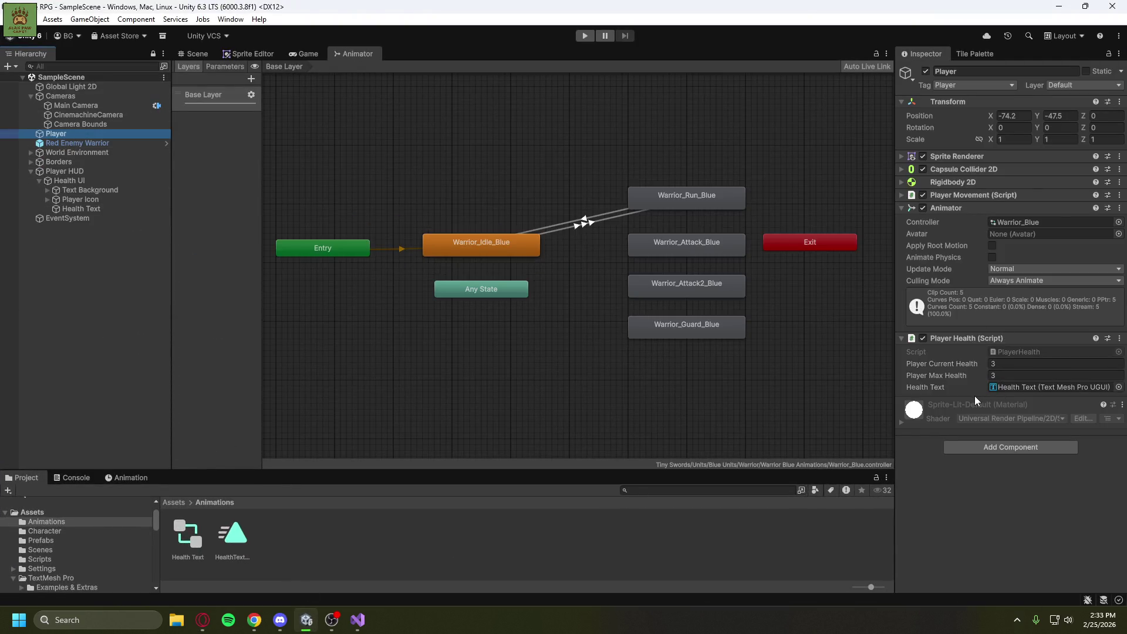
pyautogui.click(357, 620)
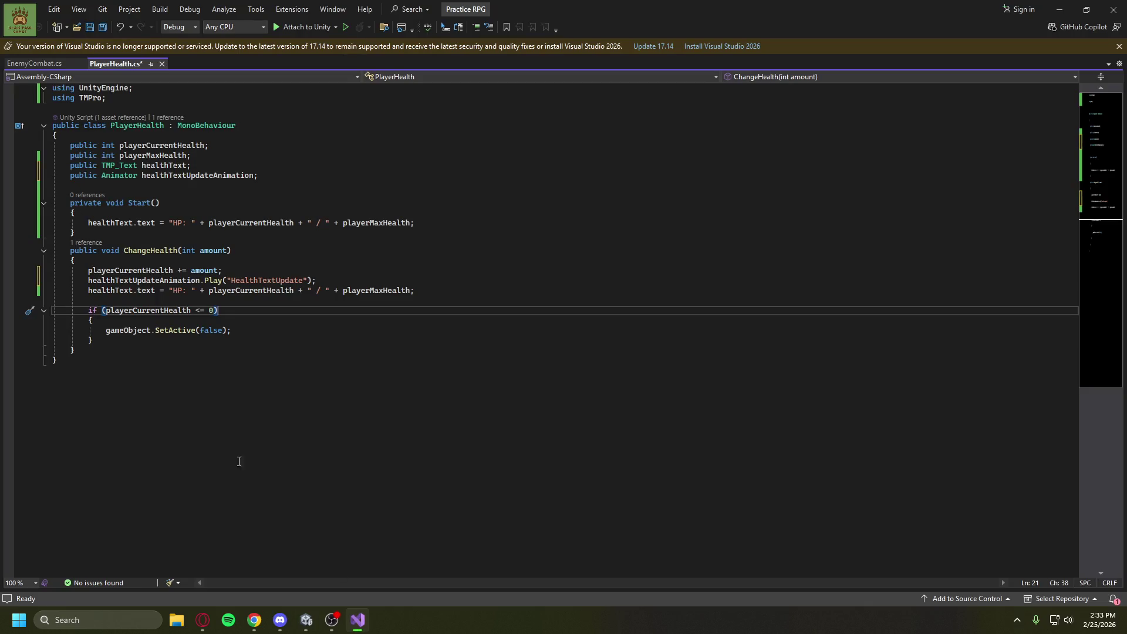
pyautogui.click(270, 418)
pyautogui.hotkey('ctrl', 's')
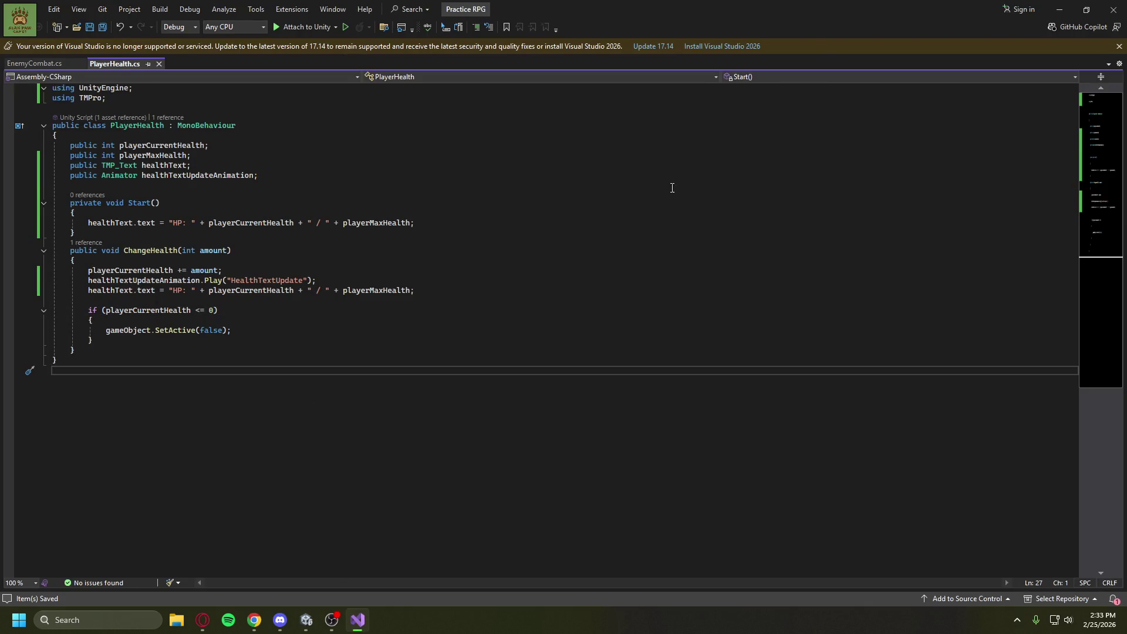
pyautogui.click(1059, 9)
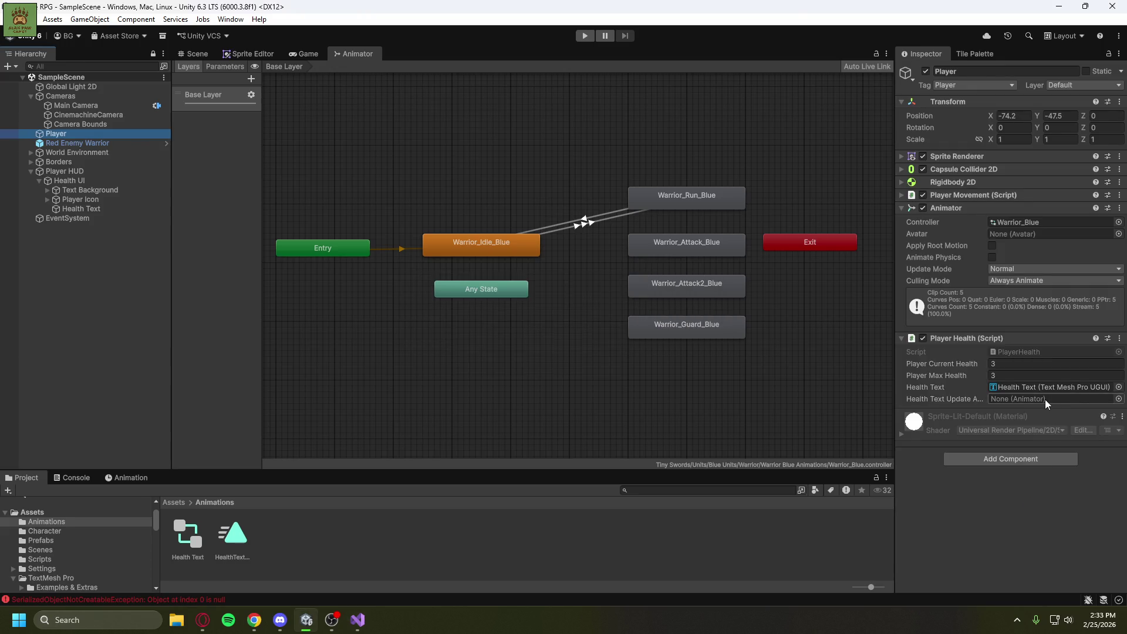
# Assign the Health Text animator to the Player's Health Text Update Animation field.
pyautogui.click(1118, 399)
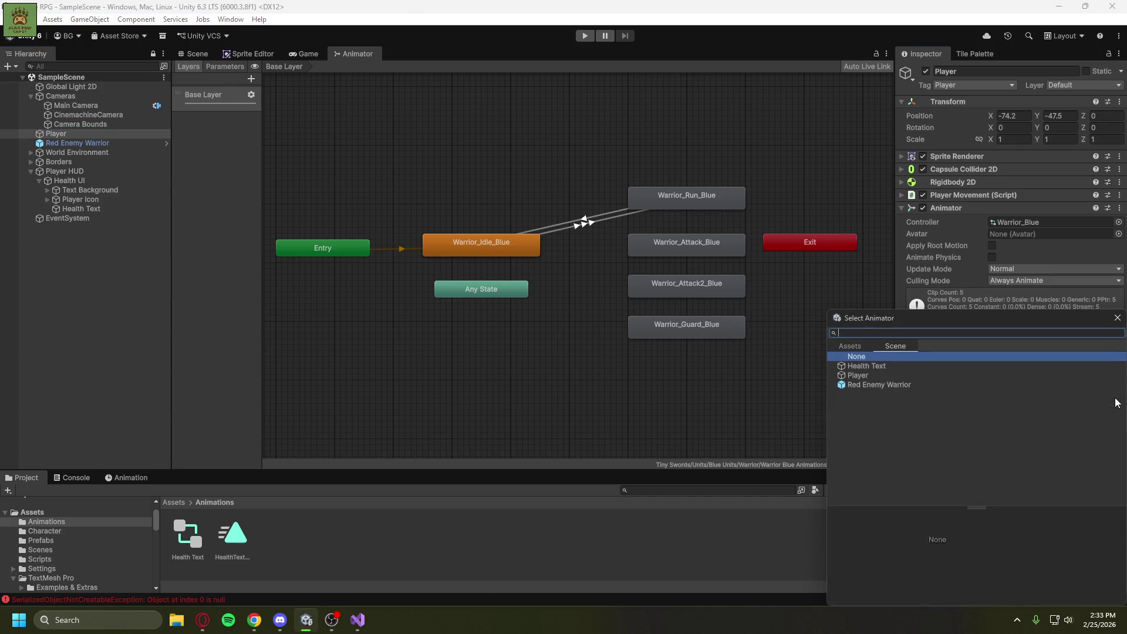
pyautogui.doubleClick(881, 367)
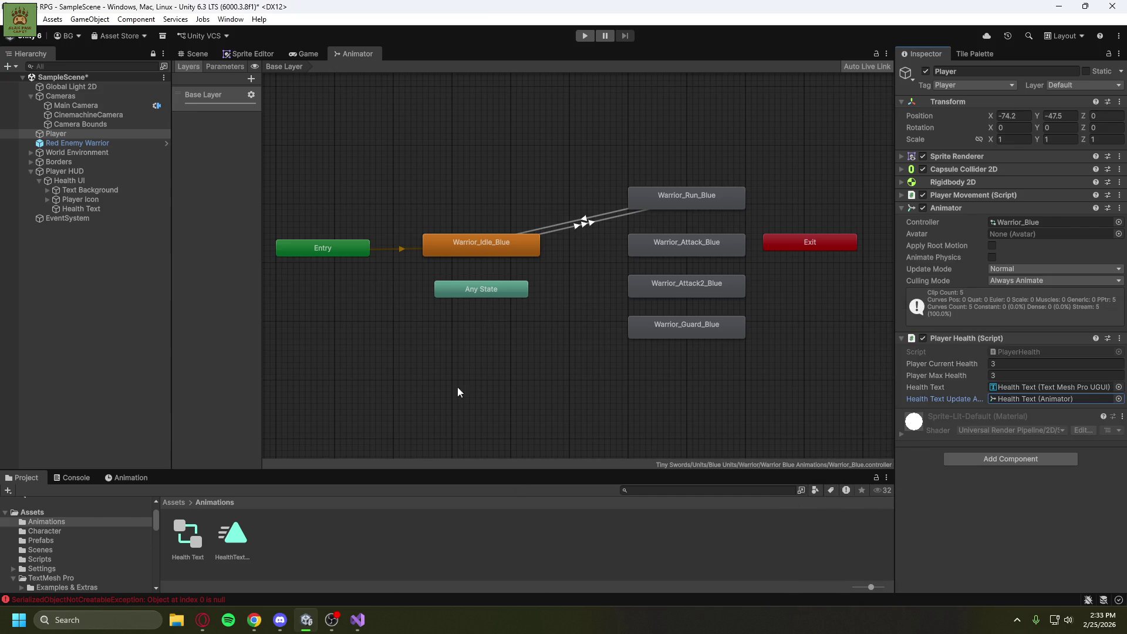
pyautogui.click(210, 56)
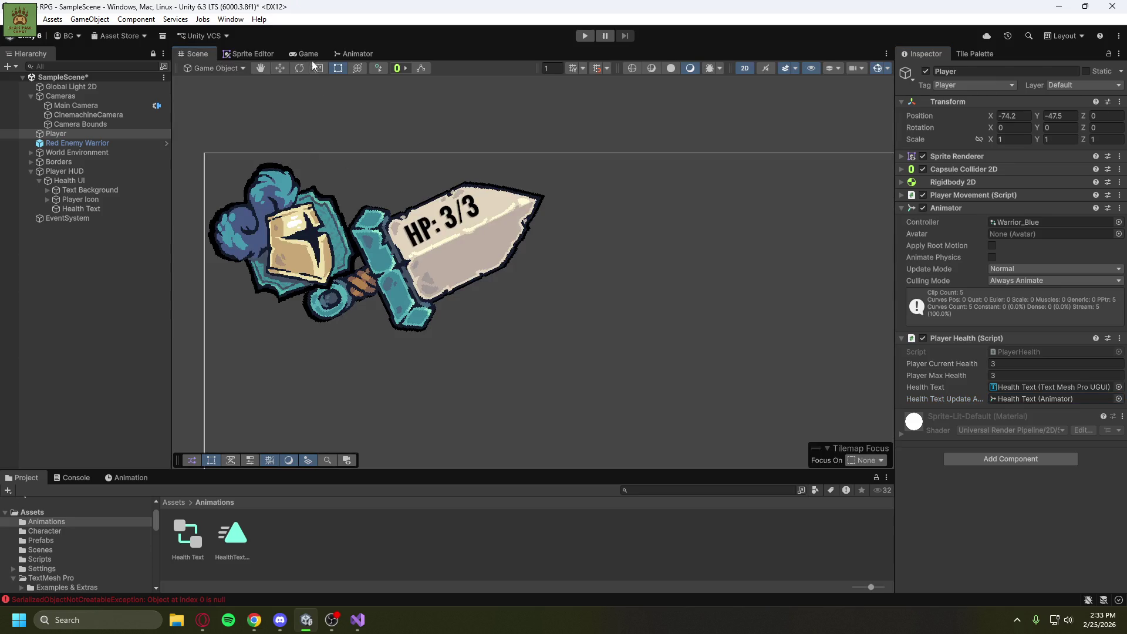
# Frame the Player and play-test in the Game view, walking into the enemy until HP reaches 0/3.
pyautogui.click(80, 135)
pyautogui.doubleClick(81, 135)
pyautogui.scroll(-5, 528, 300)
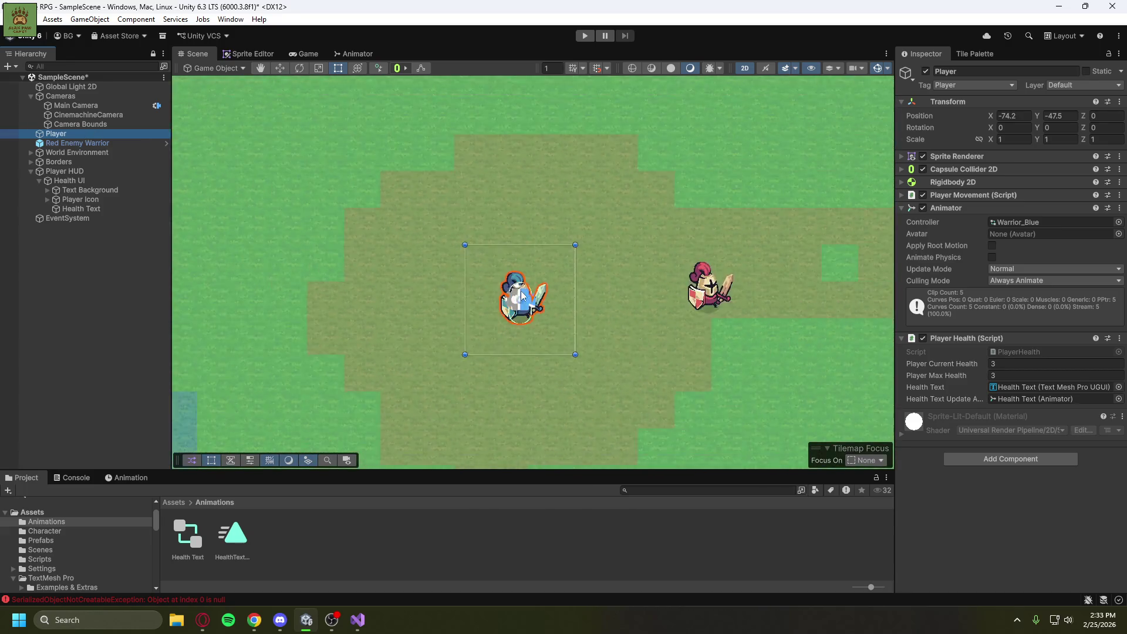
pyautogui.click(302, 55)
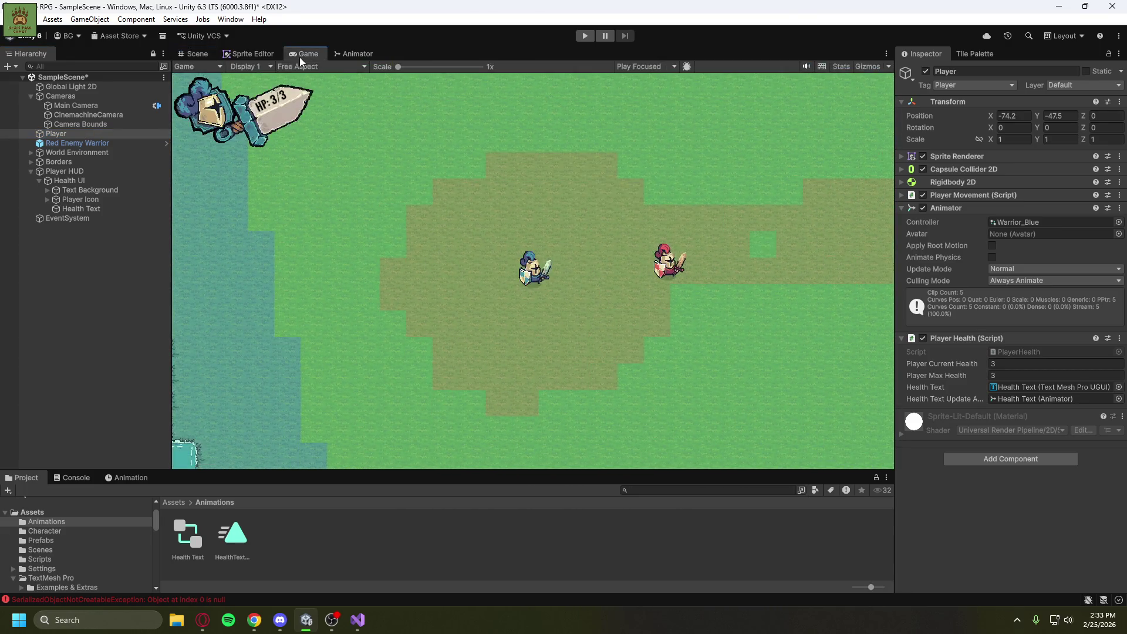
pyautogui.click(584, 36)
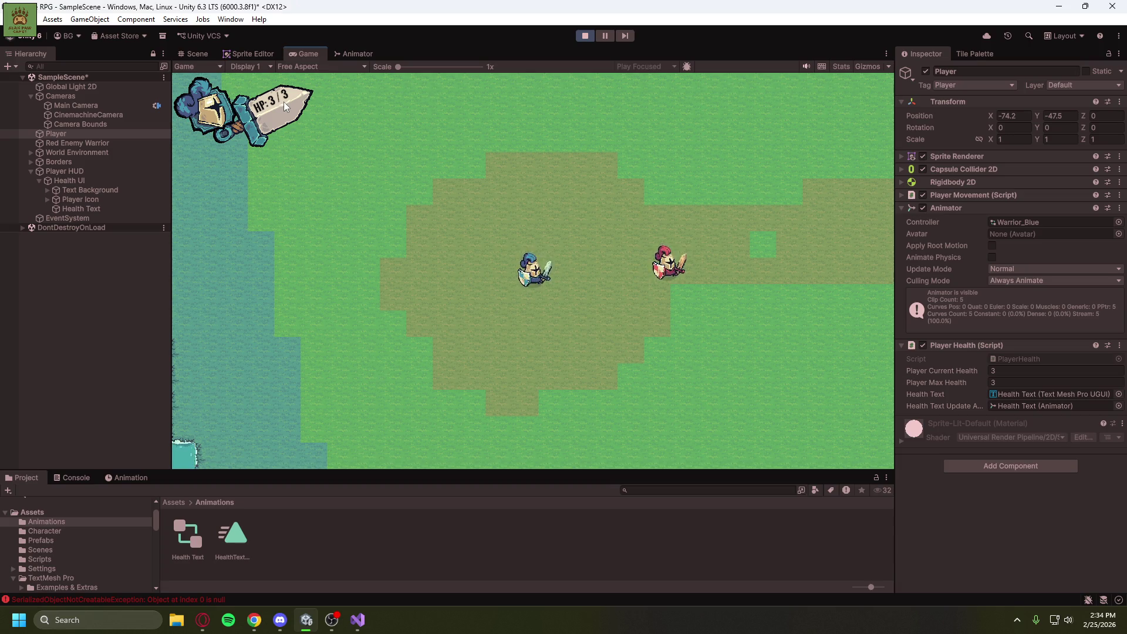
pyautogui.click(124, 359)
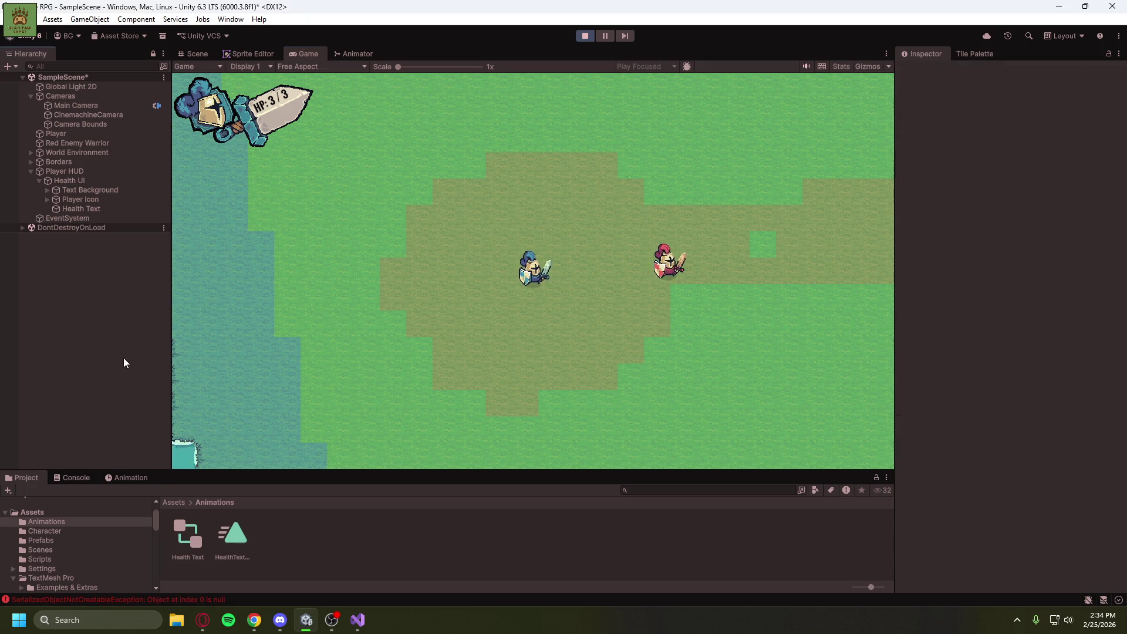
pyautogui.click(374, 371)
pyautogui.press('d')
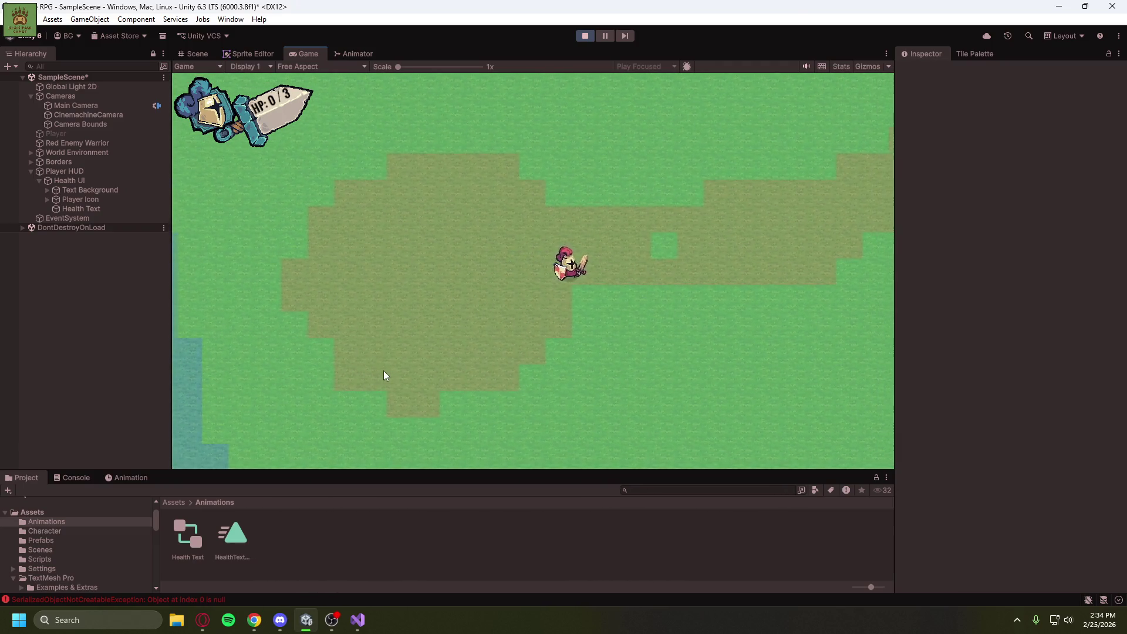
pyautogui.click(585, 36)
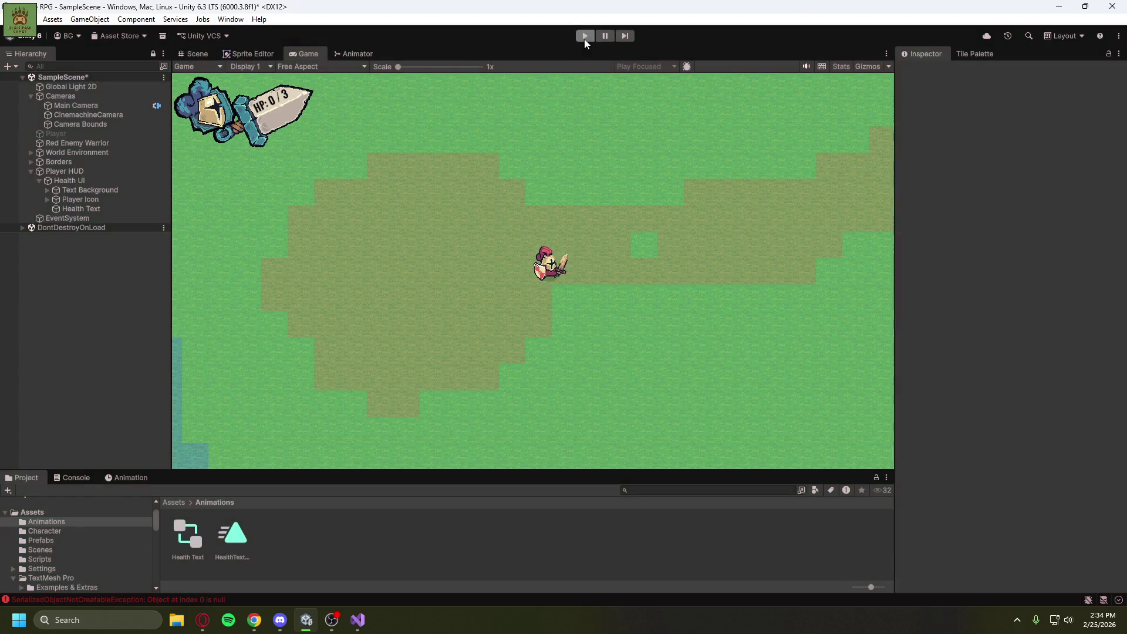
# Show the Health Text controller in the Animator, add a stray empty state, then delete it.
pyautogui.click(336, 54)
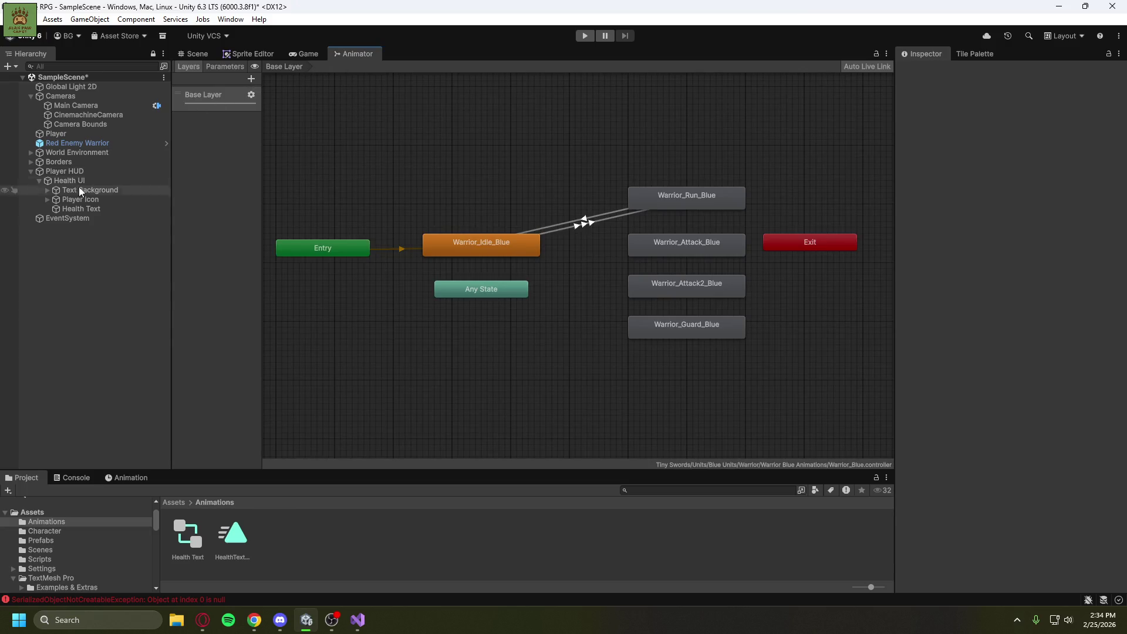
pyautogui.click(76, 209)
pyautogui.rightClick(559, 209)
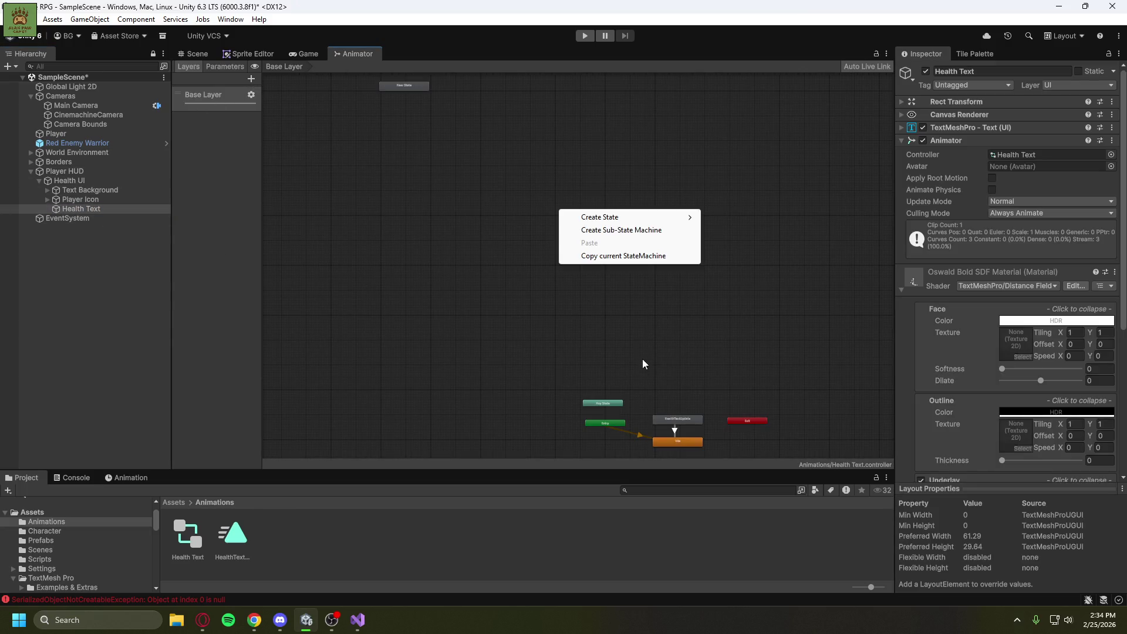
pyautogui.click(637, 346)
pyautogui.click(417, 88)
pyautogui.rightClick(417, 87)
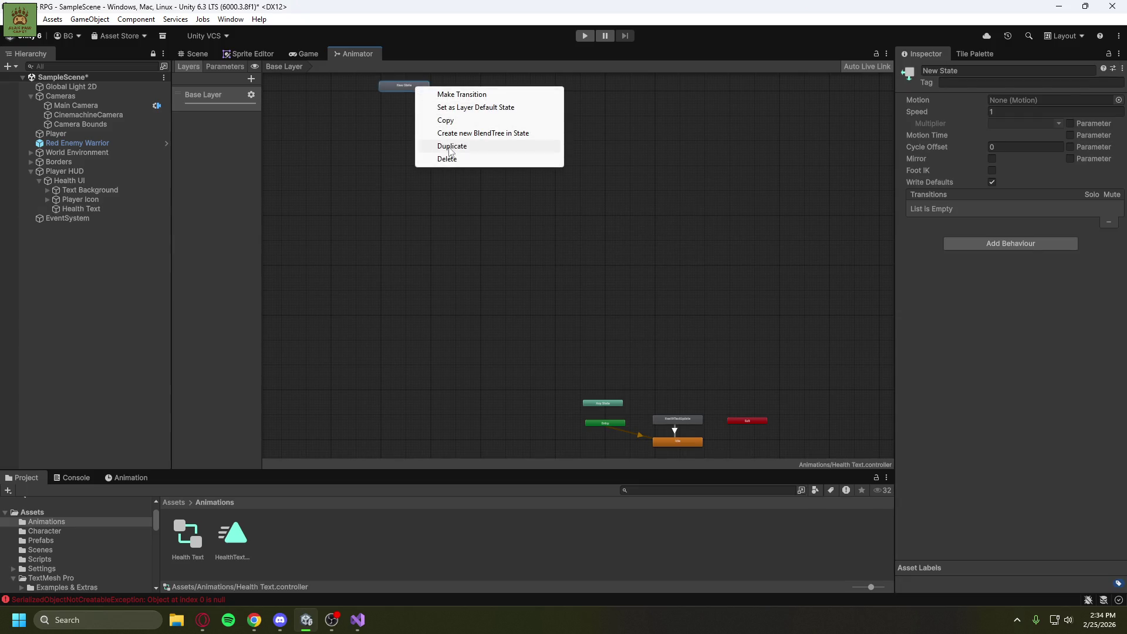
pyautogui.click(447, 158)
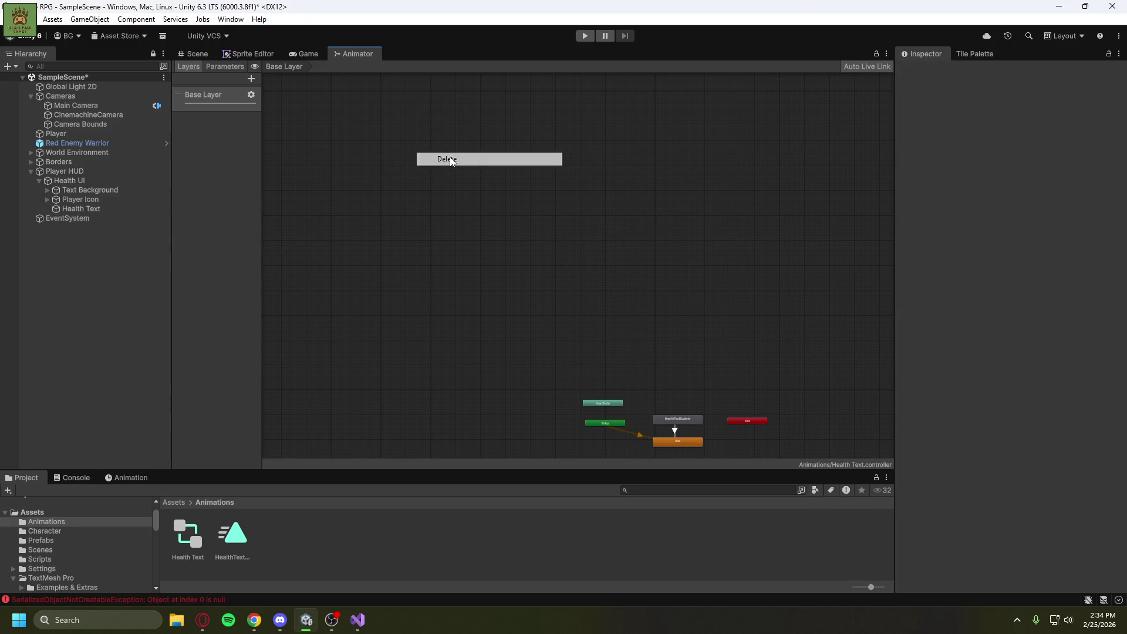
pyautogui.rightClick(642, 358)
pyautogui.click(712, 430)
# Frame the Health Text graph and inspect the HealthTextUpdate and Idle states.
pyautogui.press('a')
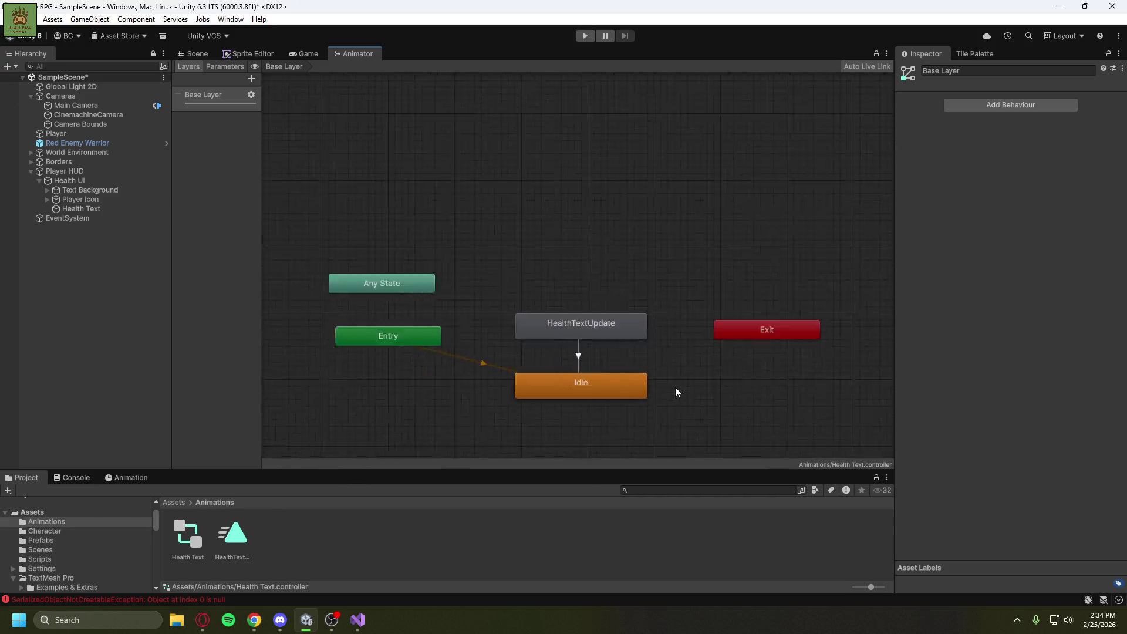
pyautogui.scroll(-5, 669, 405)
pyautogui.scroll(5, 675, 434)
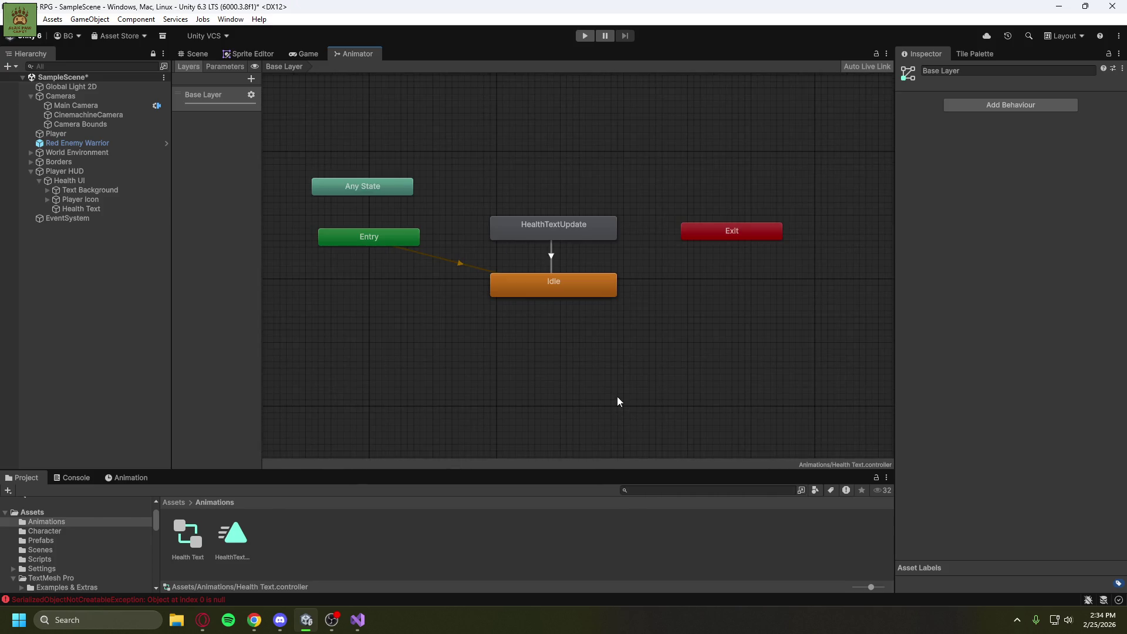
pyautogui.click(561, 238)
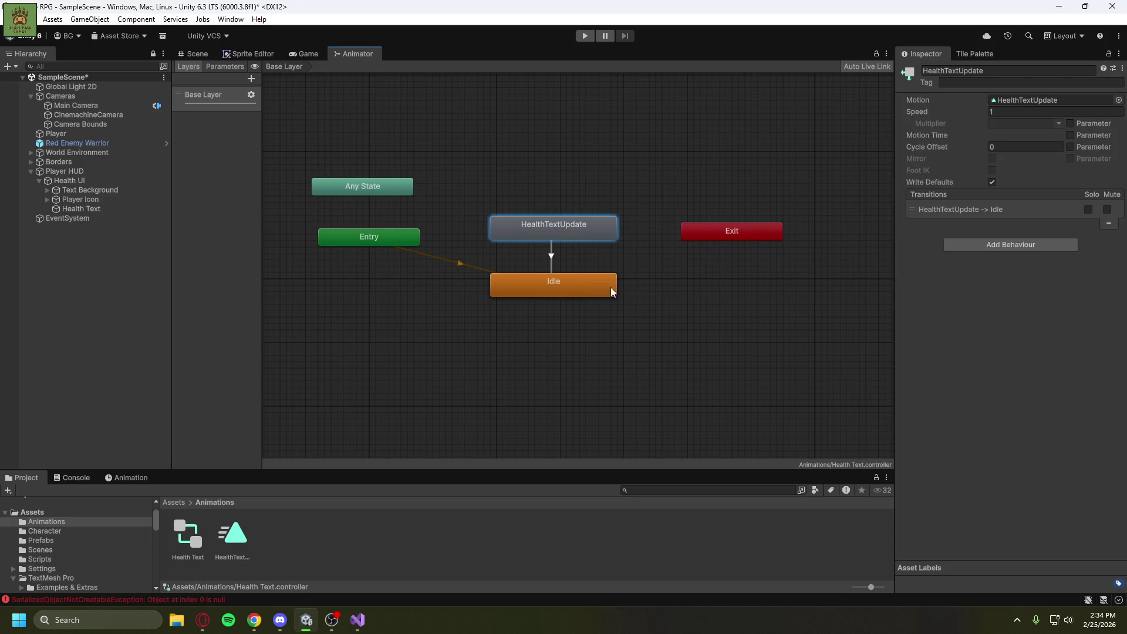
pyautogui.click(586, 285)
# Turn off Loop Time on the HealthTextUpdate animation clip.
pyautogui.click(235, 535)
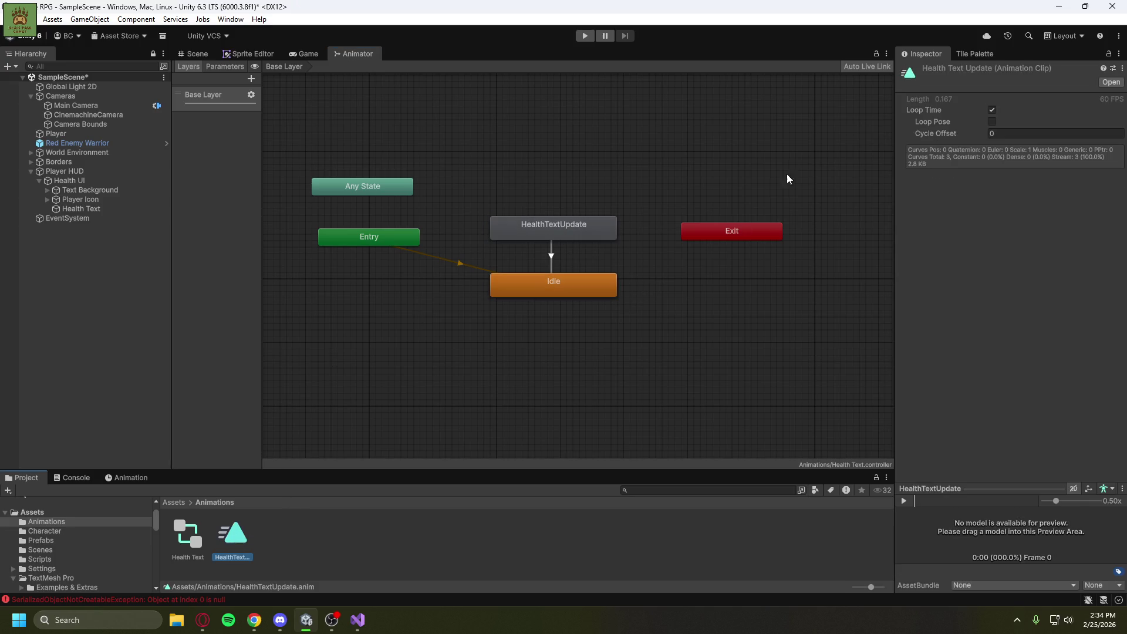
pyautogui.click(991, 110)
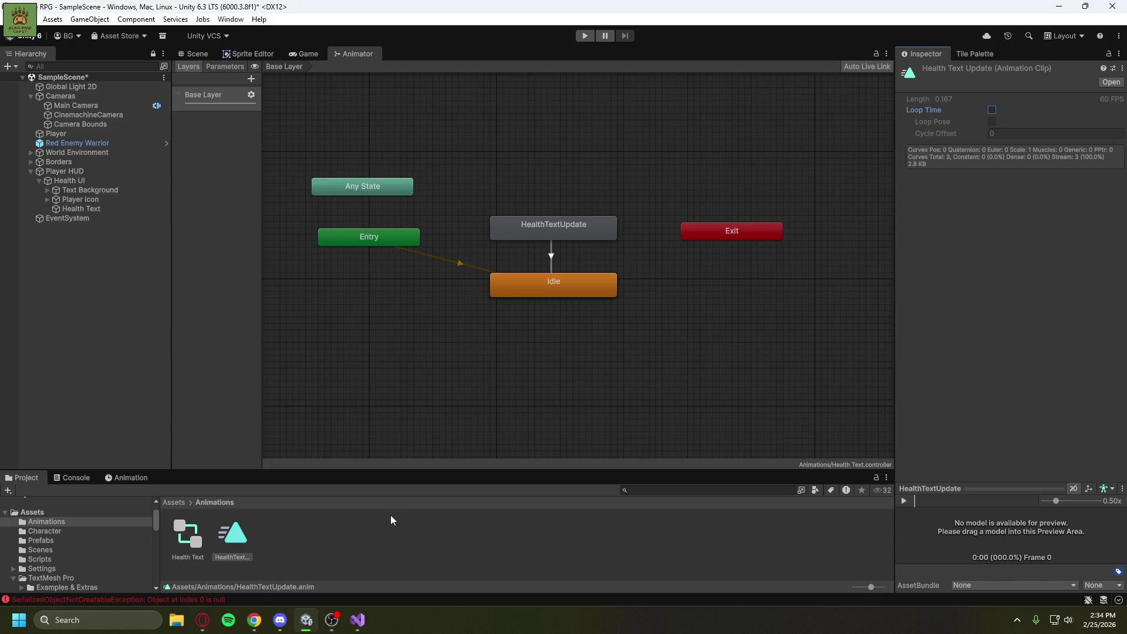
pyautogui.click(383, 540)
pyautogui.click(82, 365)
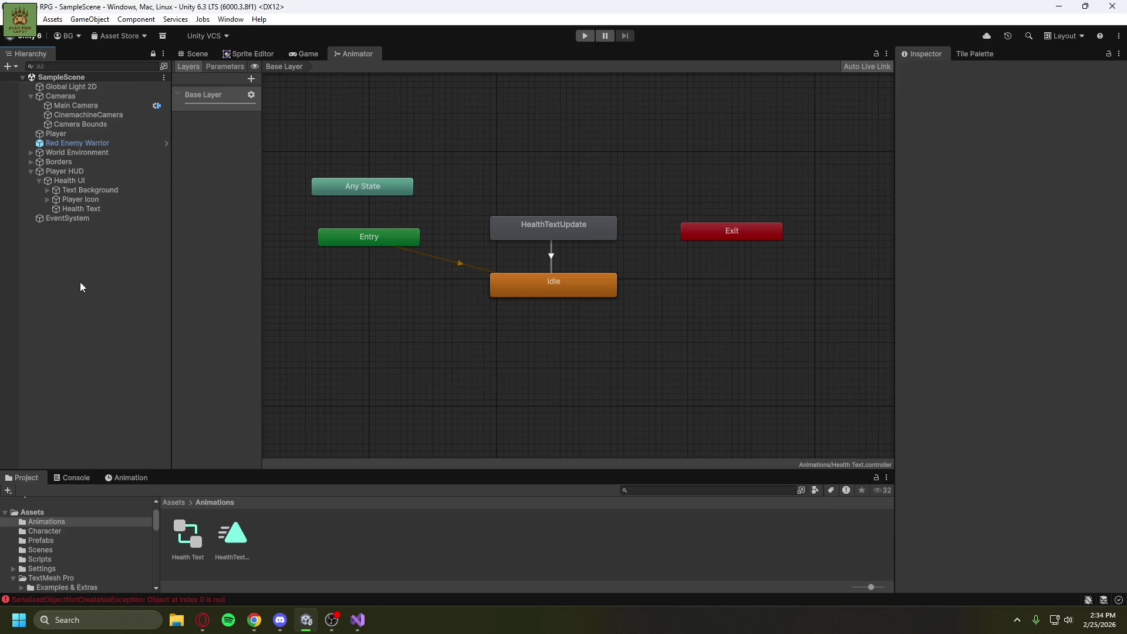
# Play-test the scene, walking the player into the enemy until HP hits 0/3, then stop.
pyautogui.click(194, 54)
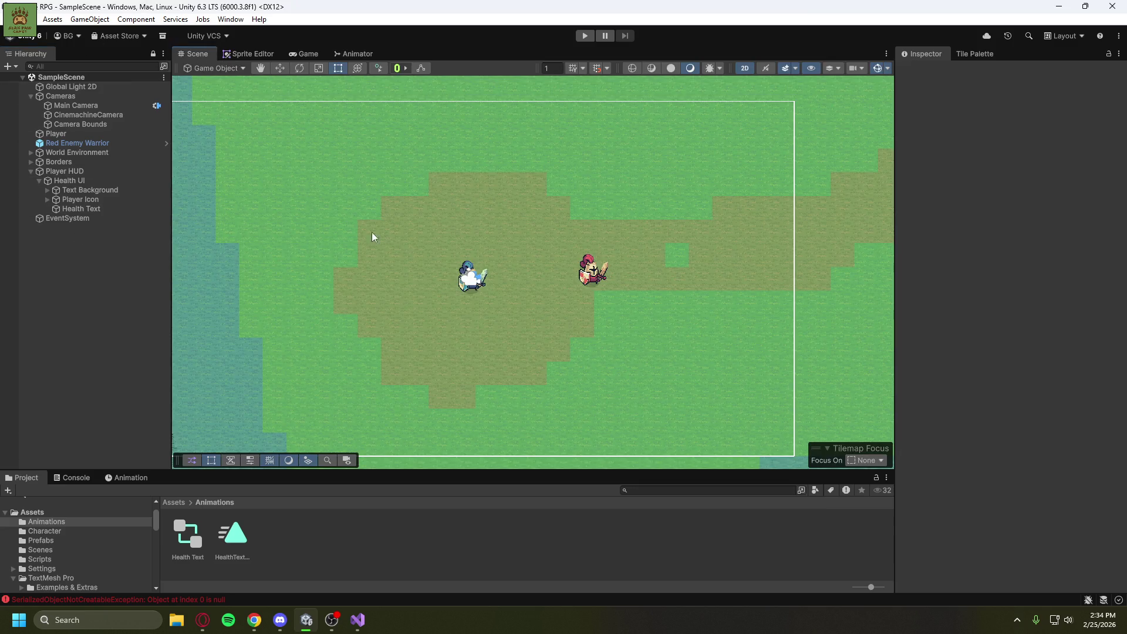
pyautogui.click(585, 36)
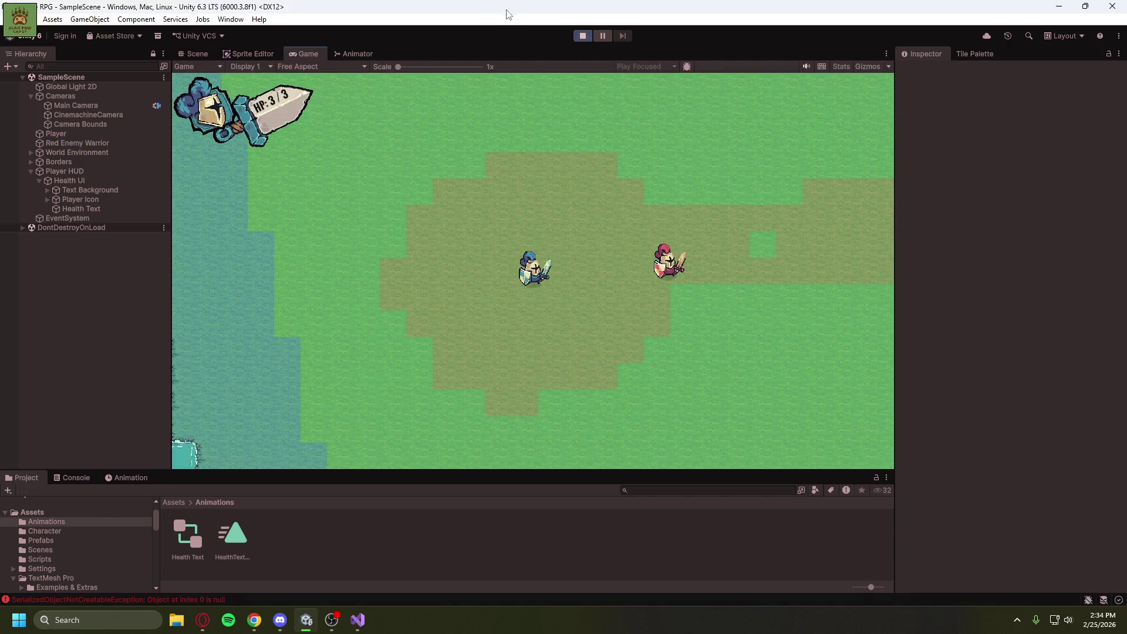
pyautogui.press('d')
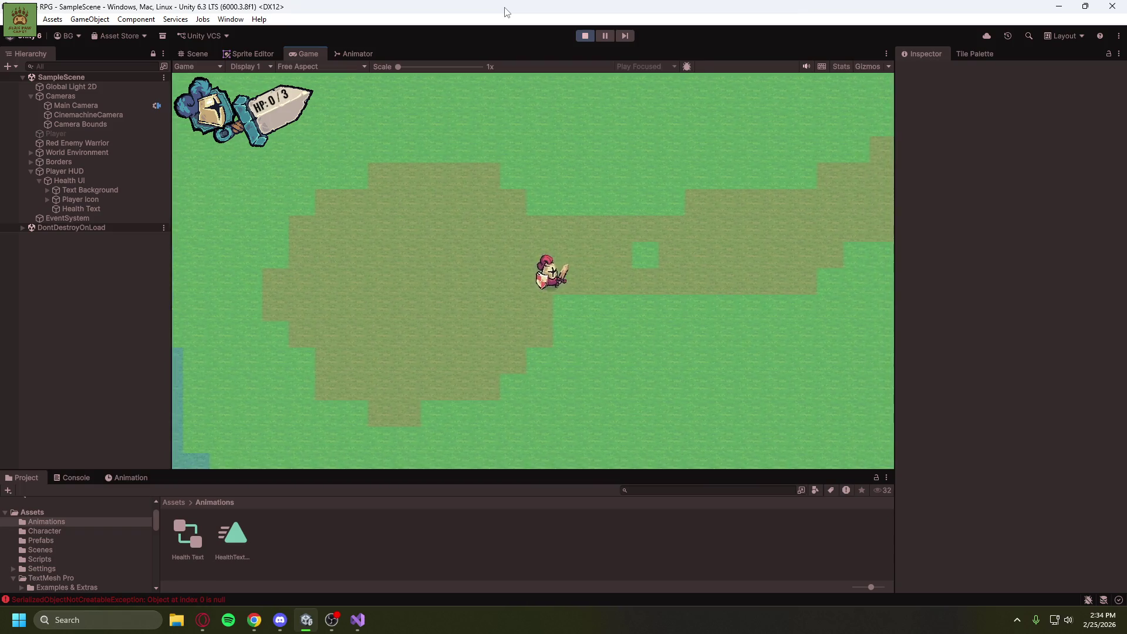
pyautogui.click(581, 35)
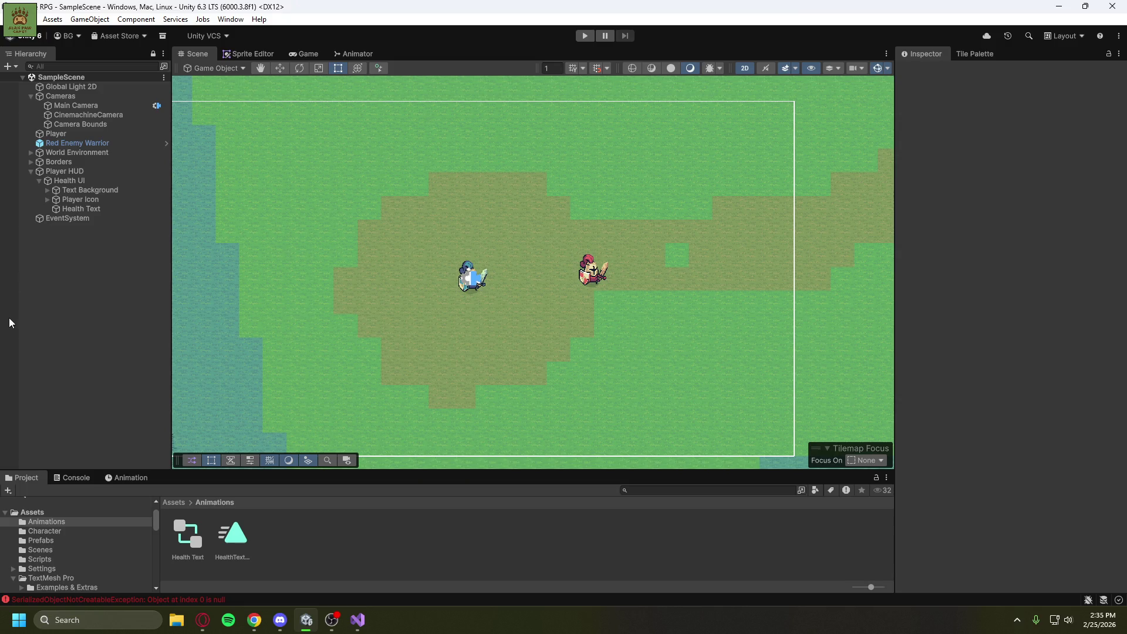
# Collapse the Assets folder tree and clear the errors in the Console.
pyautogui.scroll(2, 48, 528)
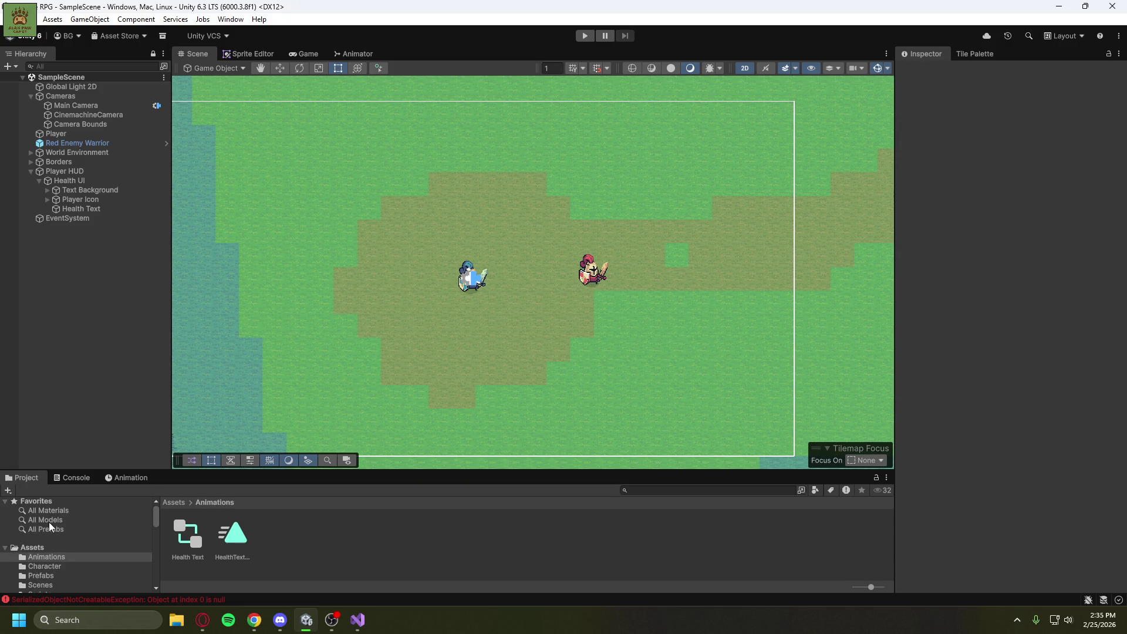
pyautogui.click(6, 548)
pyautogui.click(69, 477)
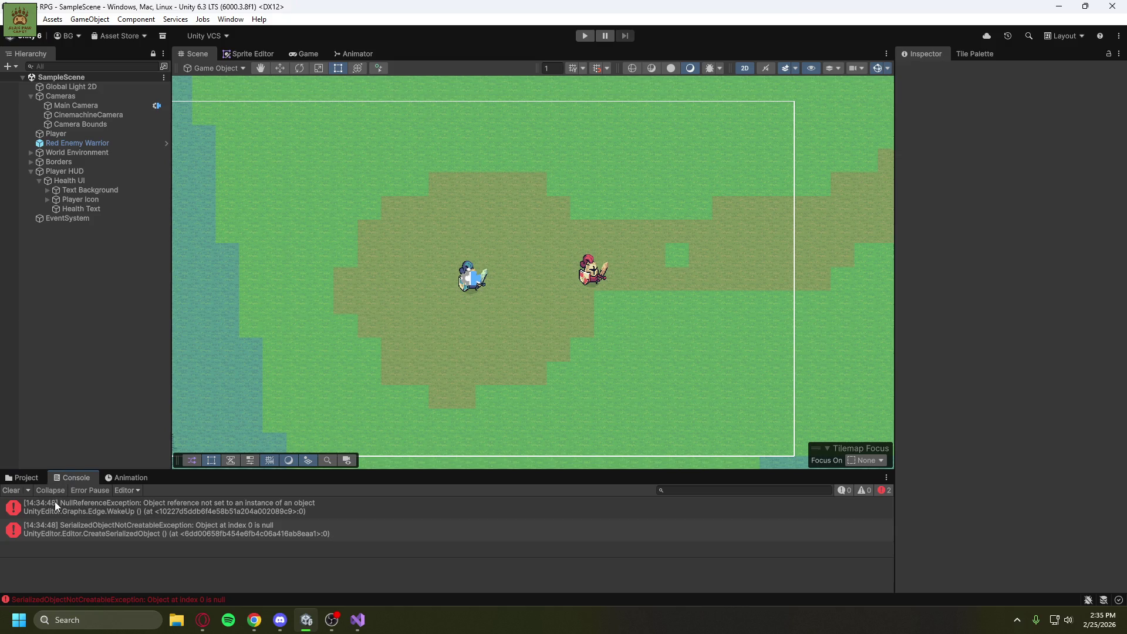
pyautogui.click(20, 489)
pyautogui.click(26, 477)
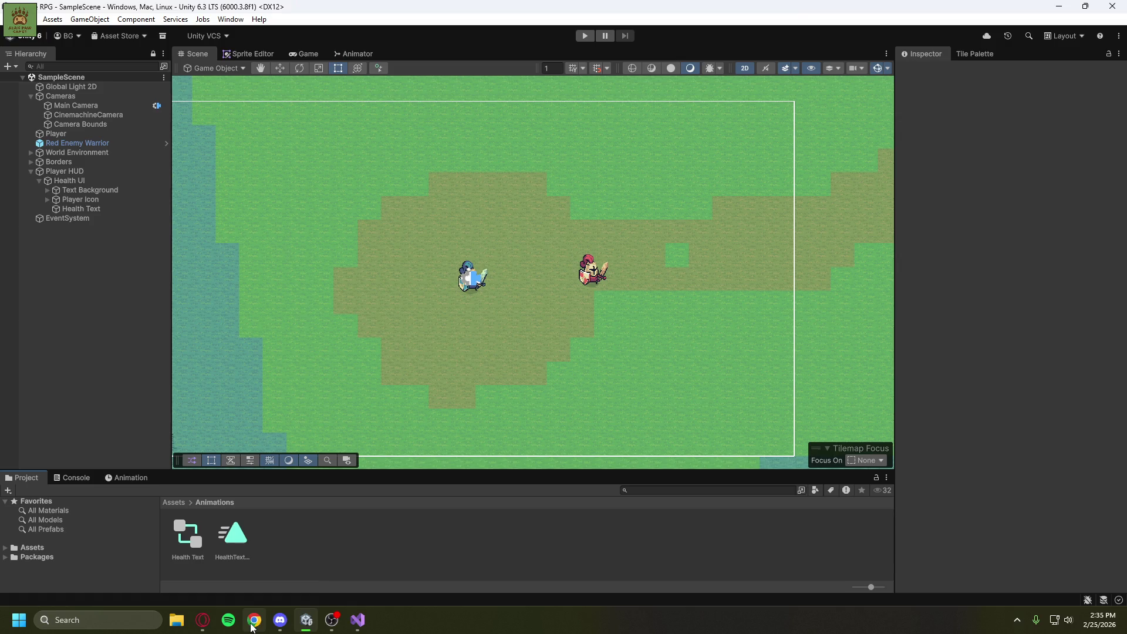
# Watch the Health Display UI tutorial to its end, pause the autoplayed video, and minimize the browser.
pyautogui.moveTo(210, 622)
pyautogui.click(265, 569)
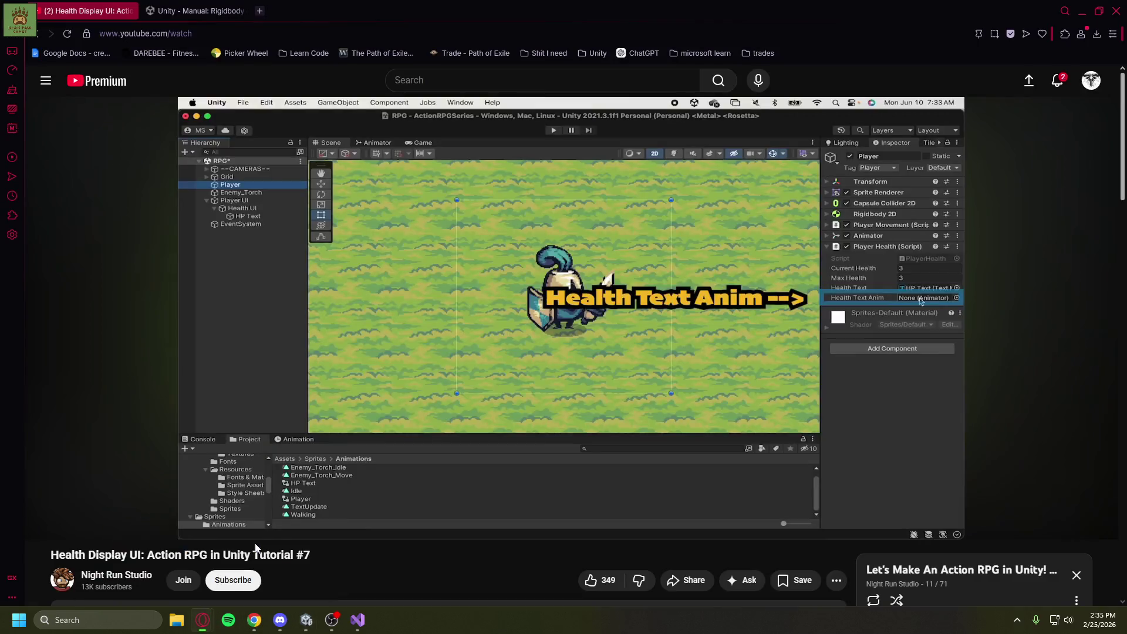
pyautogui.click(456, 263)
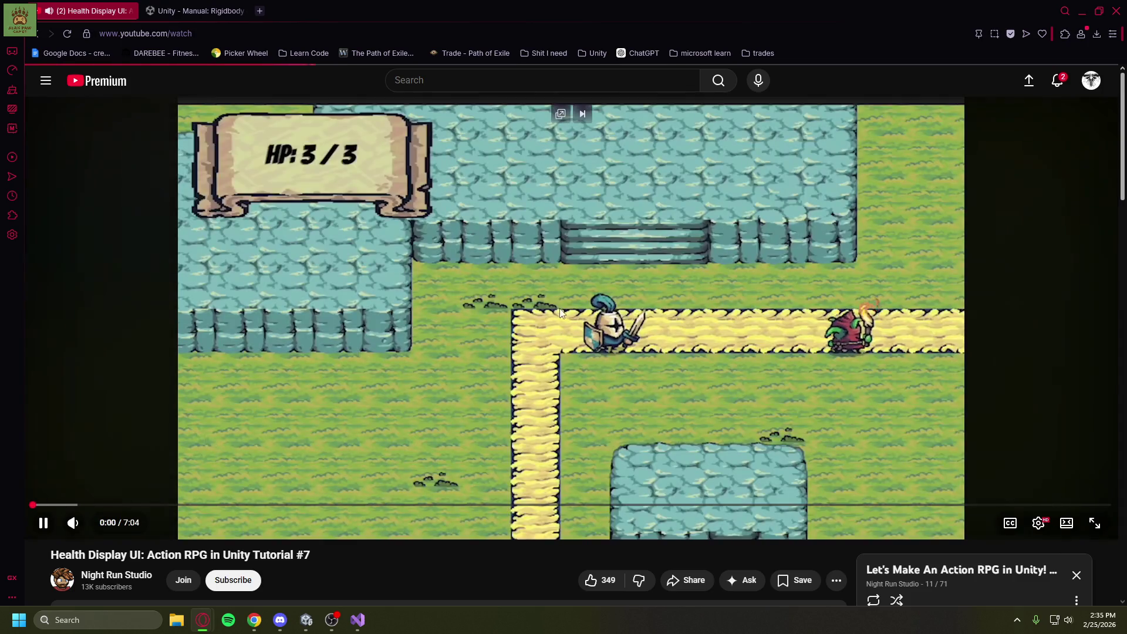
pyautogui.click(441, 322)
pyautogui.click(1082, 11)
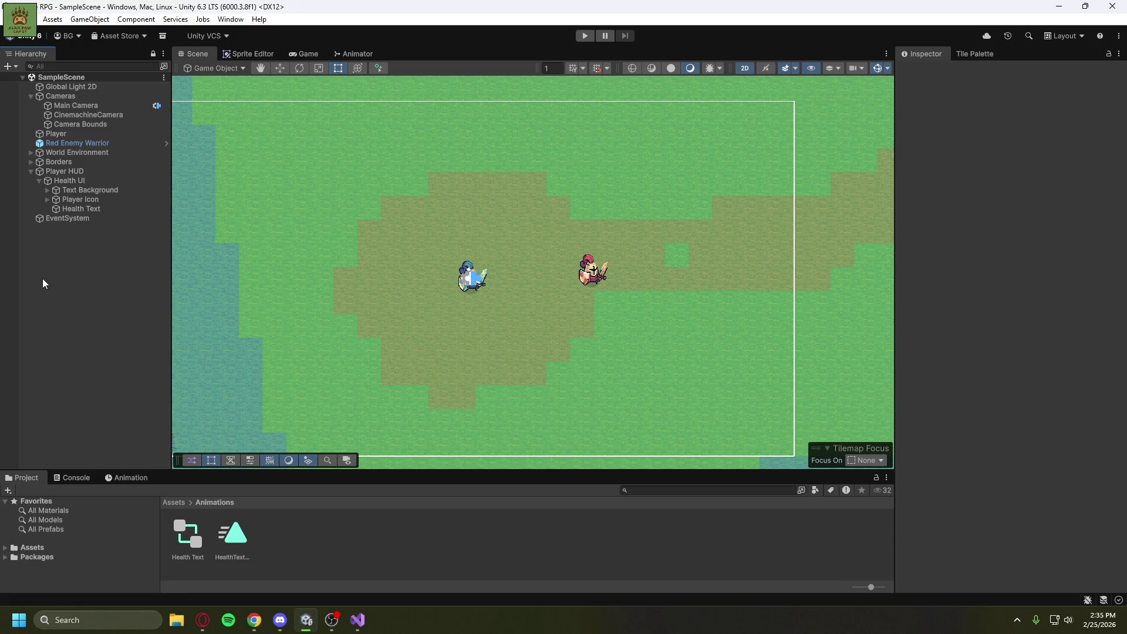
# Show the Game view with the HUD at HP: 3/3 and list the top-level Assets folders.
pyautogui.click(293, 56)
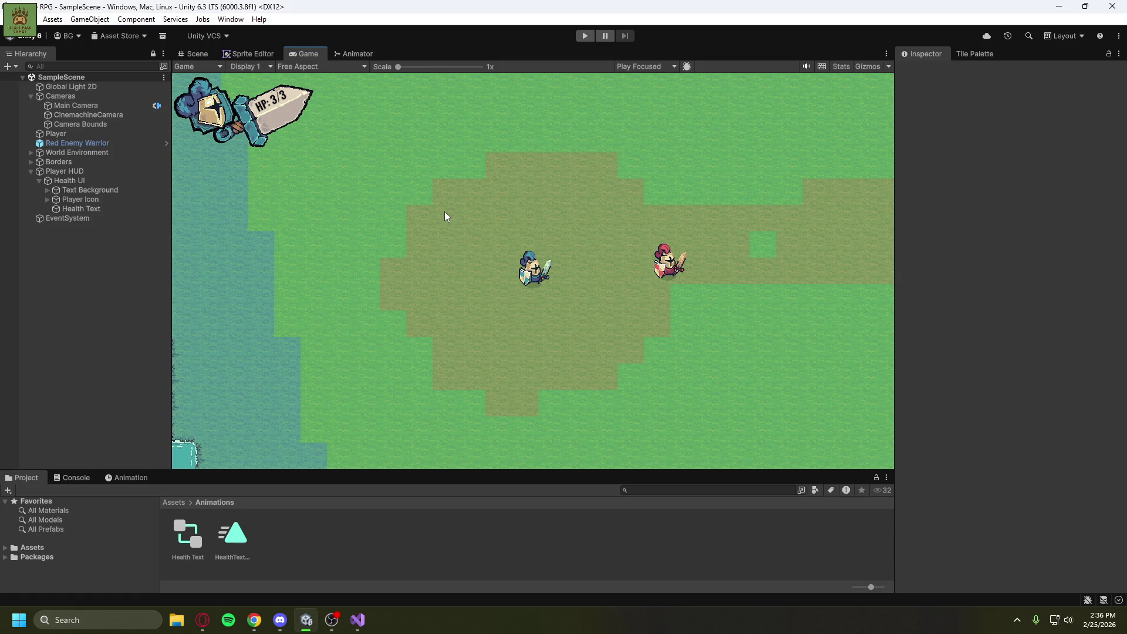
pyautogui.click(27, 547)
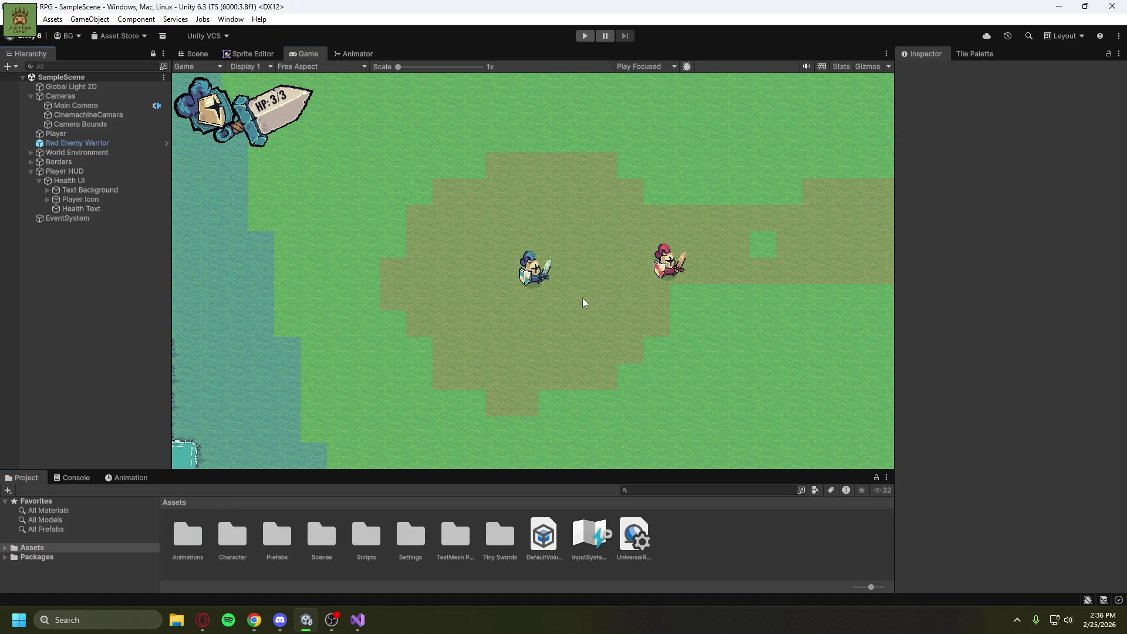
# Return to the Scene view and close the Sprite Editor and Animator tabs.
pyautogui.click(191, 56)
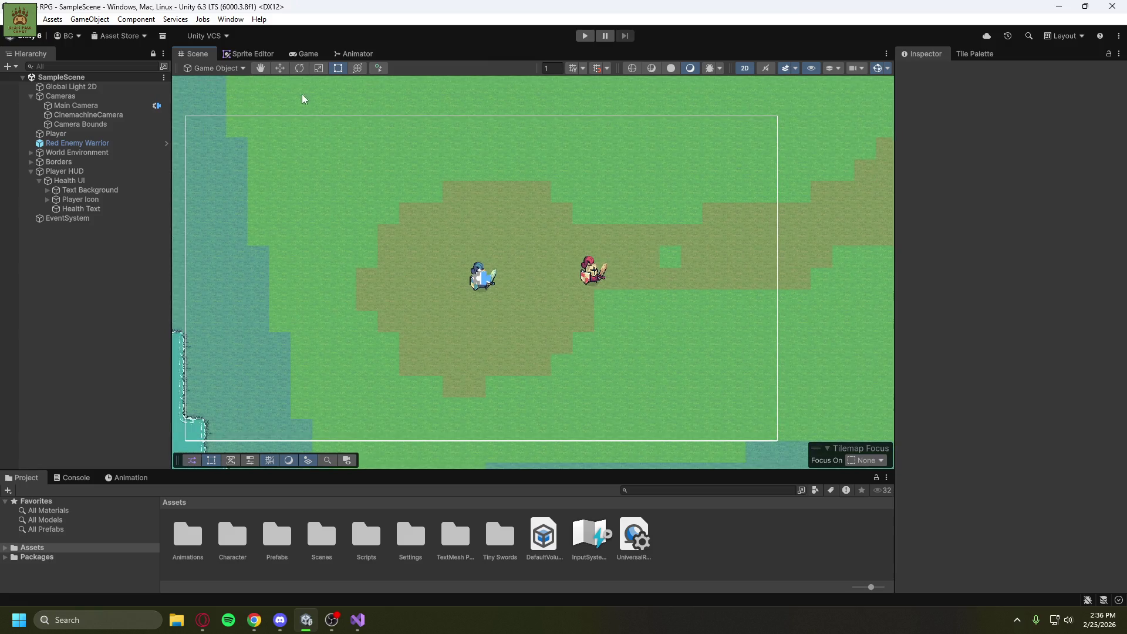
pyautogui.rightClick(262, 54)
pyautogui.click(303, 85)
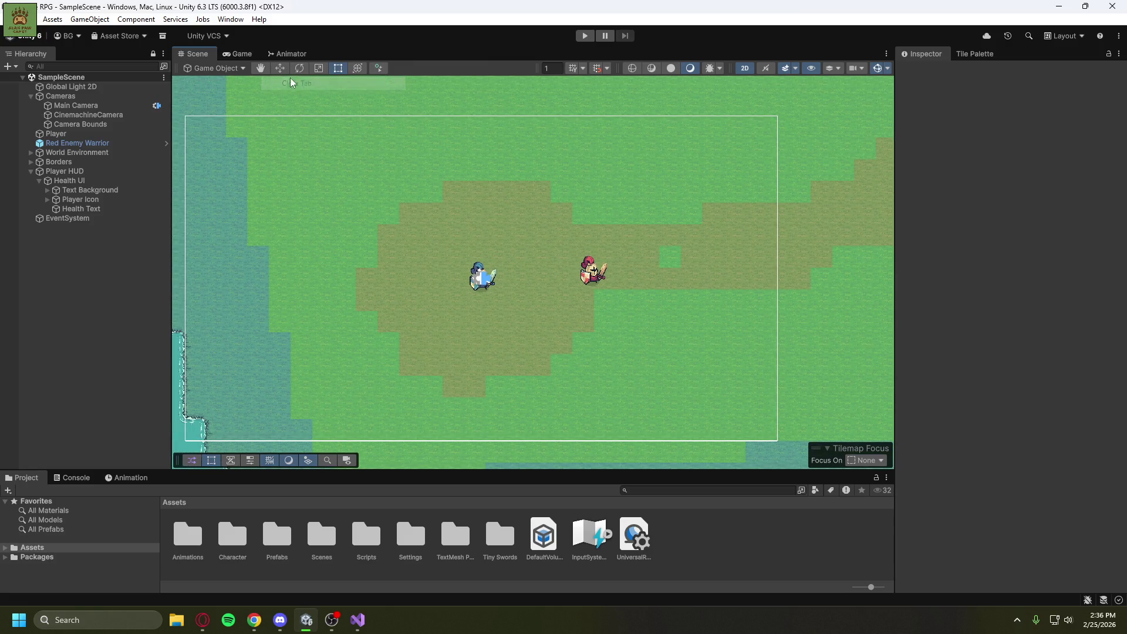
pyautogui.scroll(-1, 536, 297)
pyautogui.scroll(-1, 536, 297)
pyautogui.rightClick(287, 53)
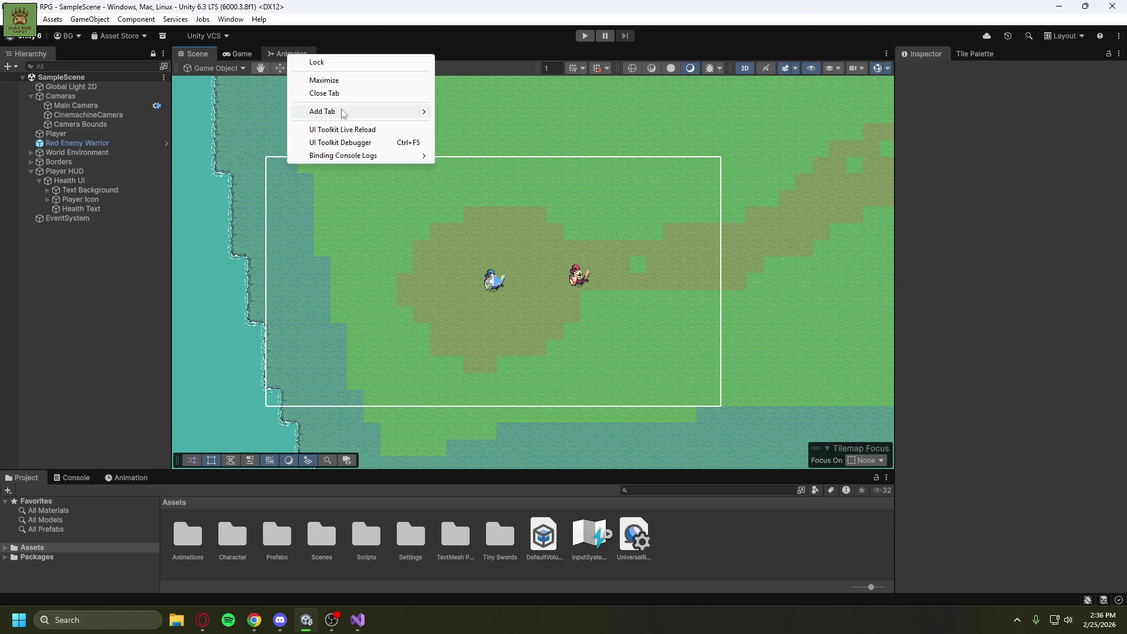
pyautogui.click(347, 93)
# Frame the player beside the Red Enemy Warrior, turn off Gizmos, and clear the selection.
pyautogui.scroll(-5, 503, 238)
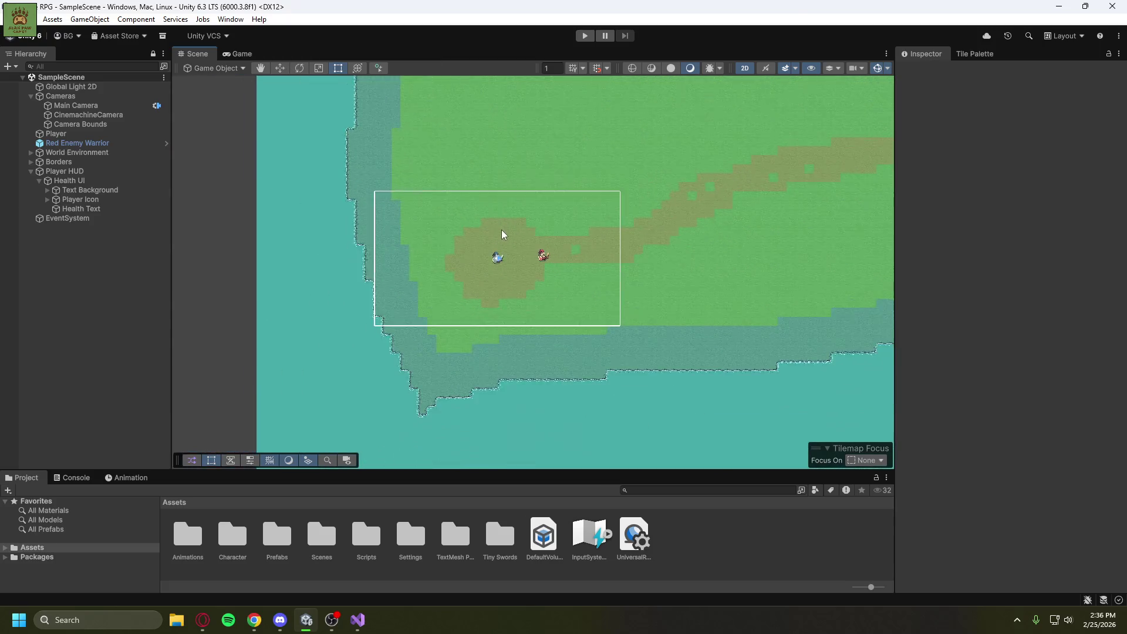
pyautogui.moveTo(589, 204)
pyautogui.mouseDown()
pyautogui.moveTo(417, 289)
pyautogui.moveTo(373, 395)
pyautogui.moveTo(340, 370)
pyautogui.mouseUp()
pyautogui.scroll(-3, 340, 370)
pyautogui.scroll(-6, 341, 365)
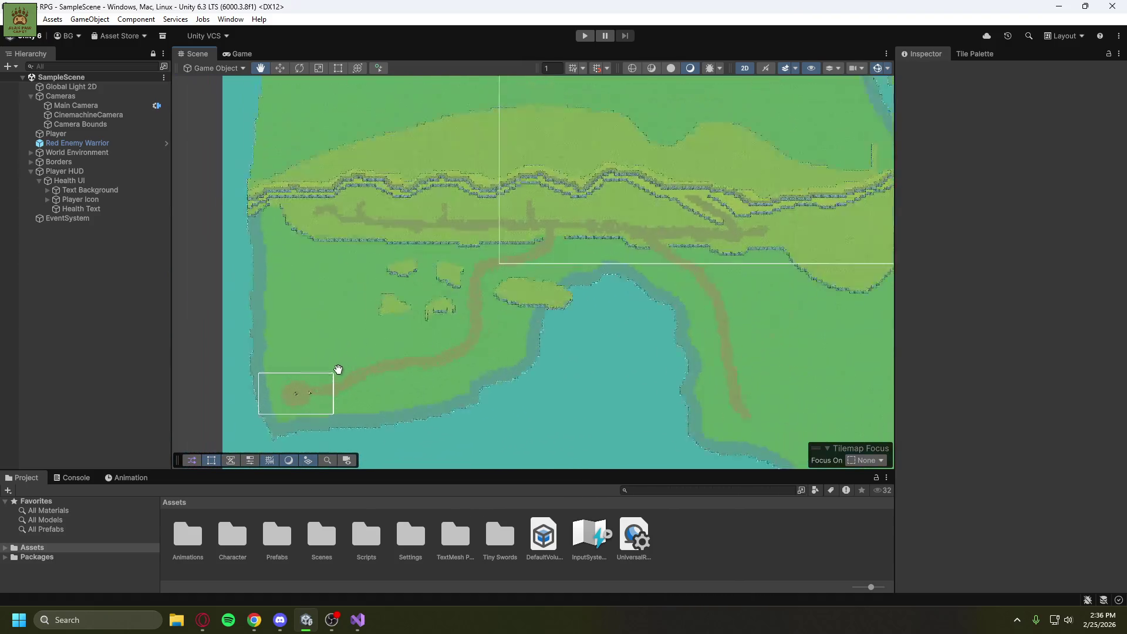
pyautogui.scroll(-8, 310, 379)
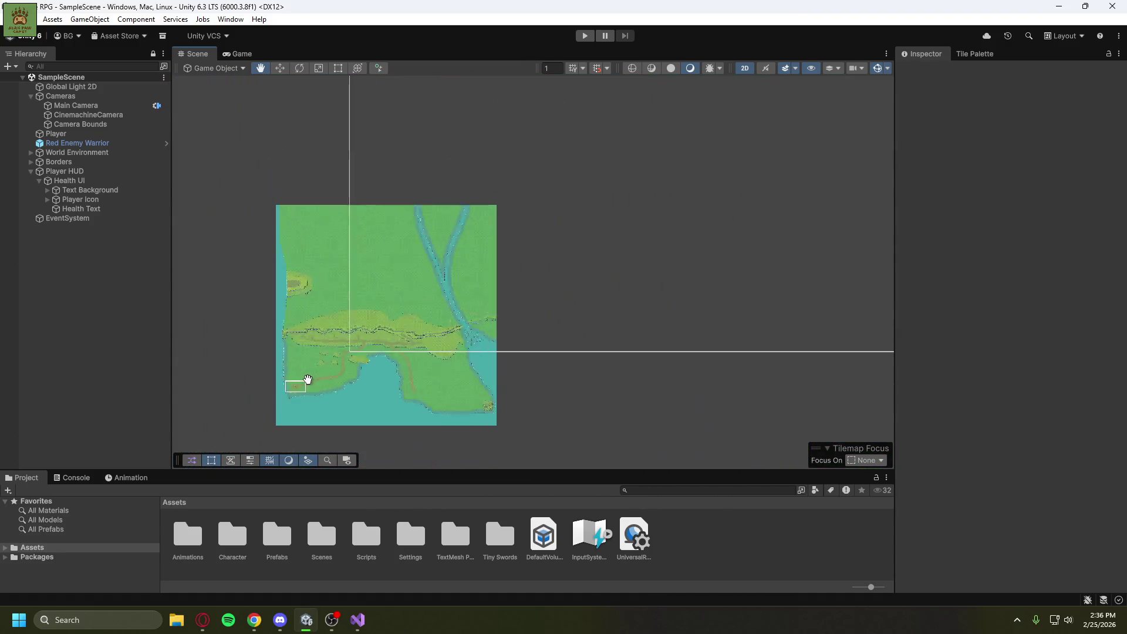
pyautogui.scroll(-3, 305, 381)
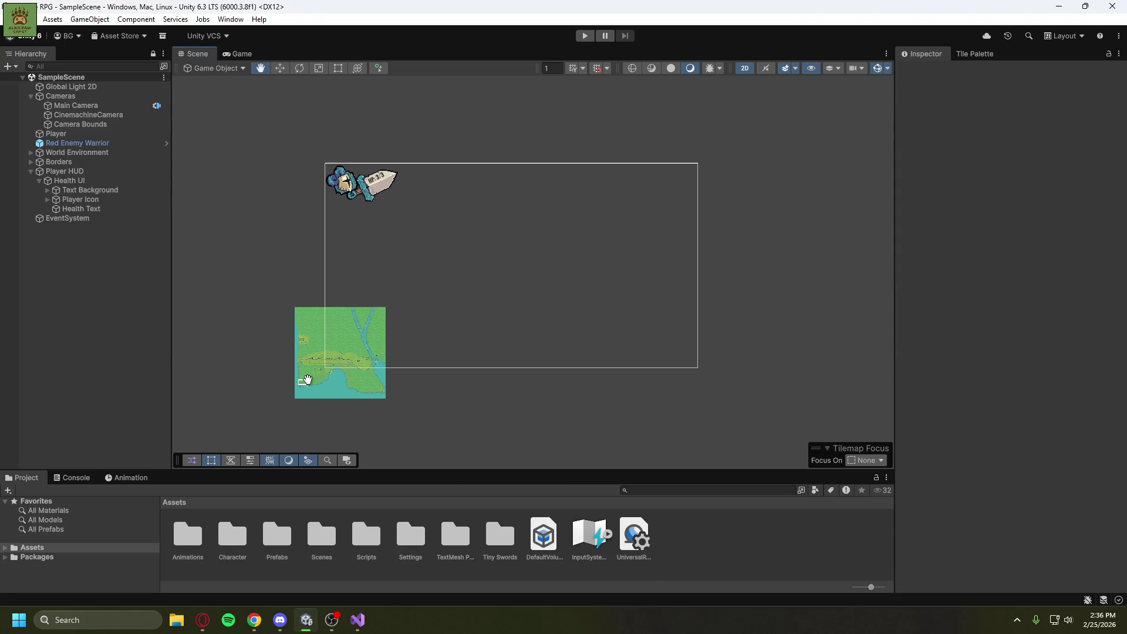
pyautogui.scroll(8, 329, 377)
pyautogui.scroll(15, 356, 350)
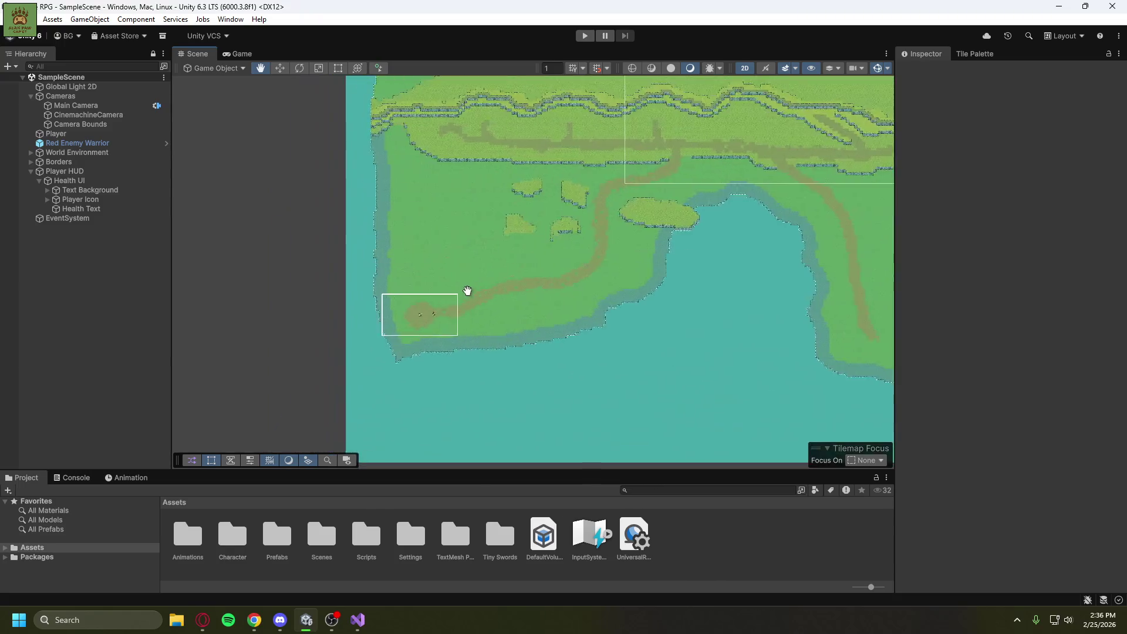
pyautogui.scroll(6, 630, 241)
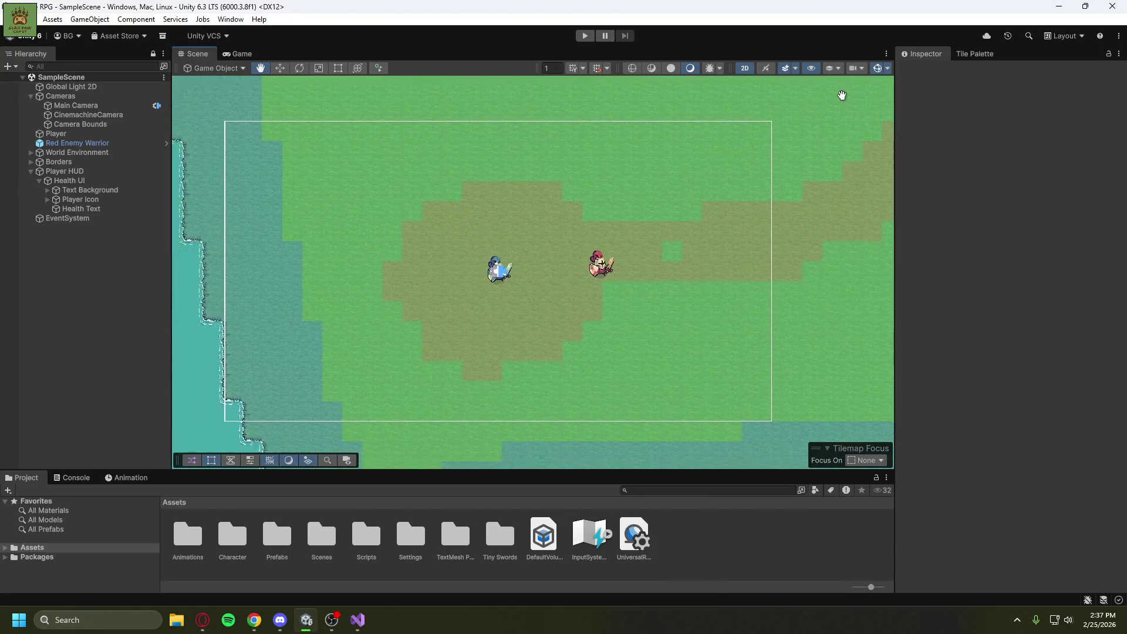
pyautogui.scroll(2, 768, 211)
pyautogui.moveTo(767, 190)
pyautogui.mouseDown()
pyautogui.moveTo(767, 212)
pyautogui.moveTo(842, 181)
pyautogui.moveTo(711, 235)
pyautogui.mouseUp()
pyautogui.scroll(-1, 818, 194)
pyautogui.click(875, 70)
pyautogui.scroll(-1, 722, 226)
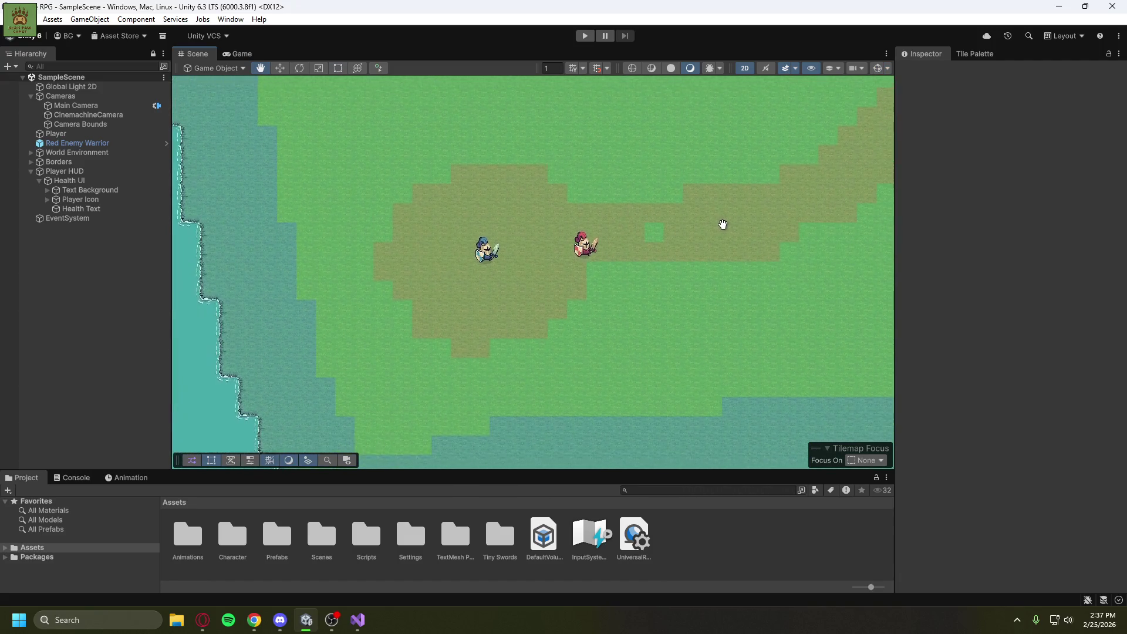
pyautogui.click(66, 334)
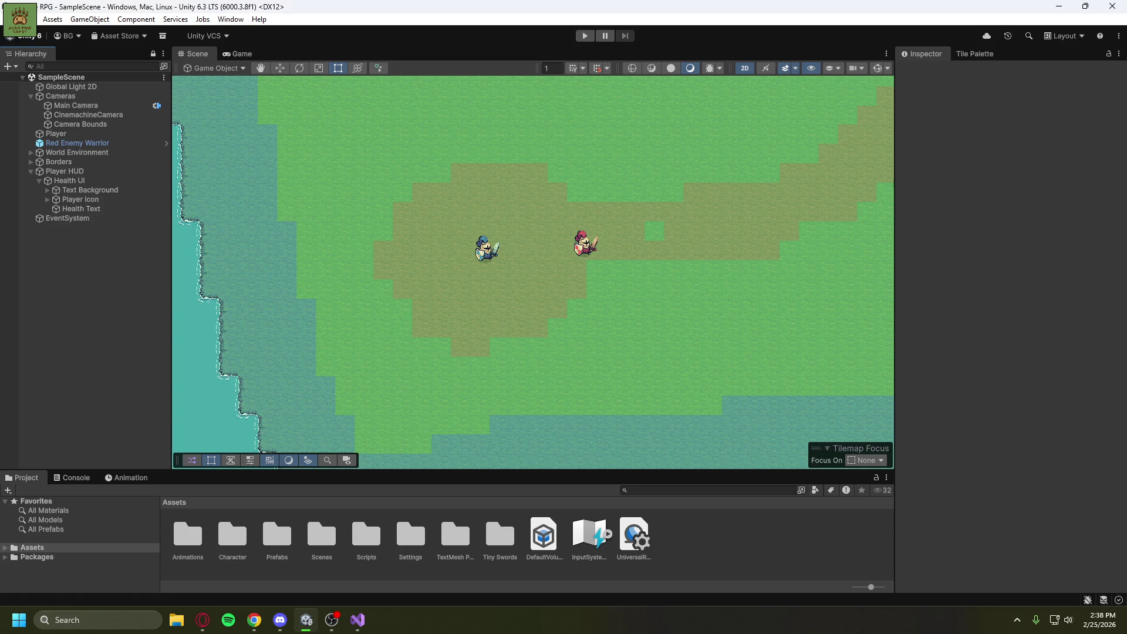
pyautogui.hotkey('alt', 'Tab')
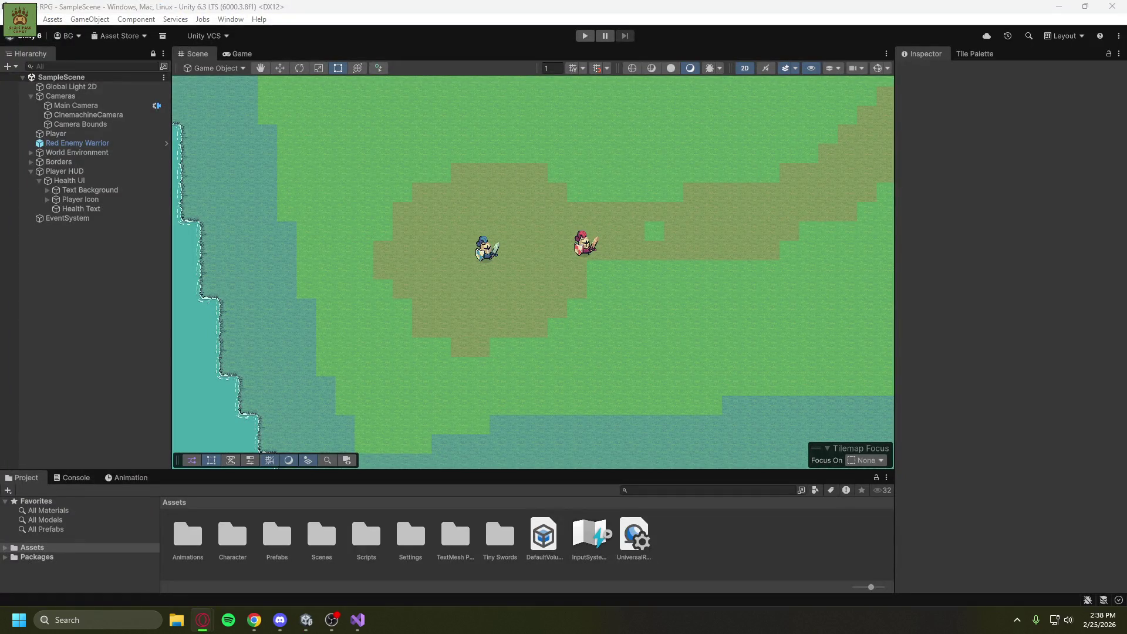
pyautogui.hotkey('alt', 'Tab')
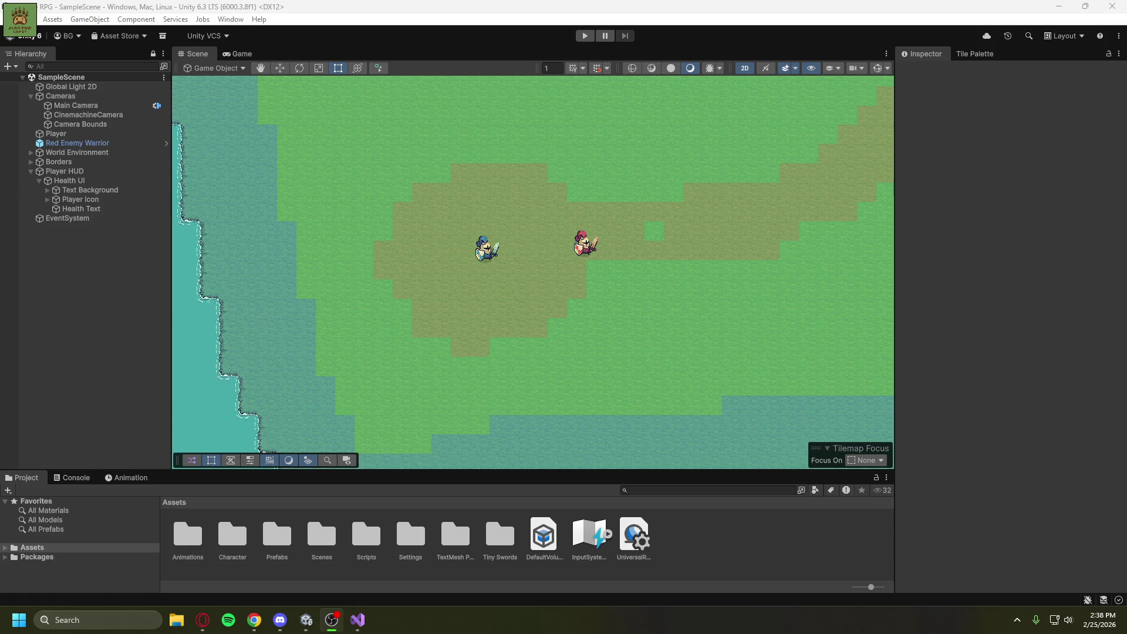